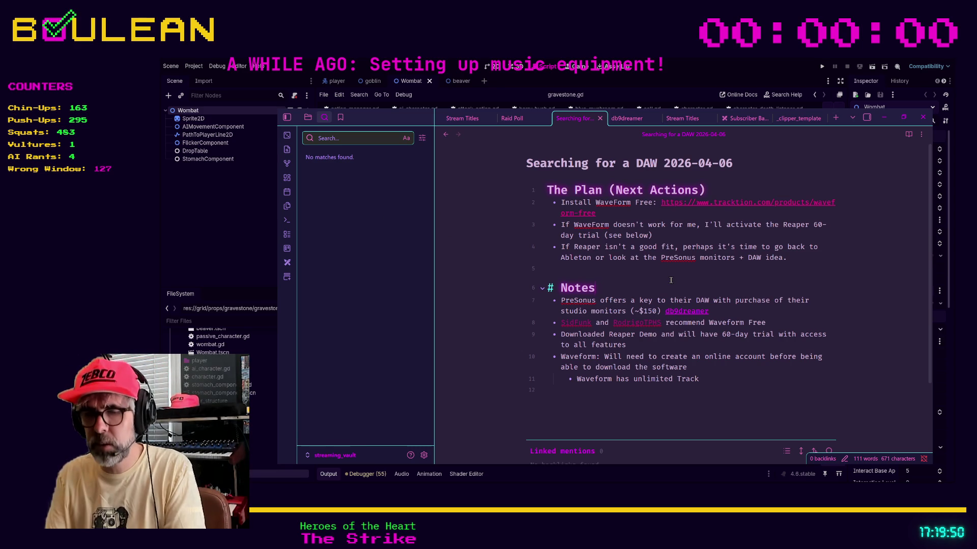
- Switch from the DAW planning note to the Book Recommendations note using the quick switcher
{"action": "key", "text": "ctrl+o"}
{"action": "type", "text": "rea"}
{"action": "key", "text": "BackSpace"}
{"action": "key", "text": "BackSpace"}
{"action": "key", "text": "BackSpace"}
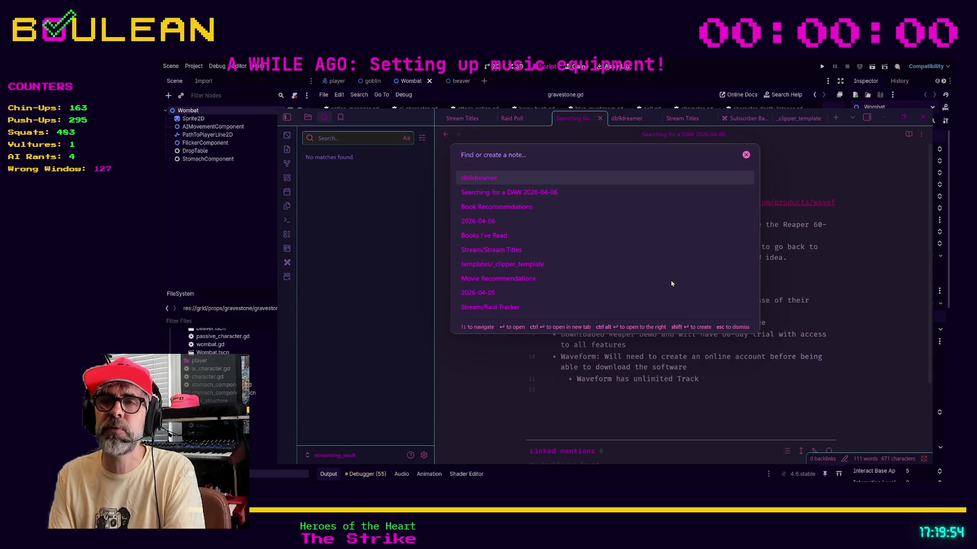
{"action": "key", "text": "Down"}
{"action": "key", "text": "Down"}
{"action": "key", "text": "Return"}
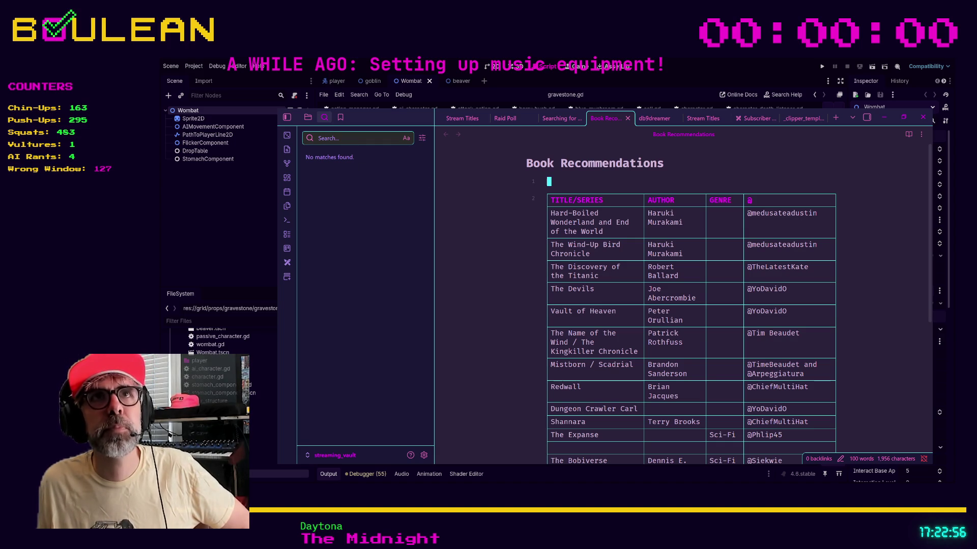
- Add a final table row titled 'The Silo Series' with a [[ ]] link to the recommender's note
{"action": "scroll", "coordinate": [616, 304], "scroll_direction": "down", "scroll_amount": 5}
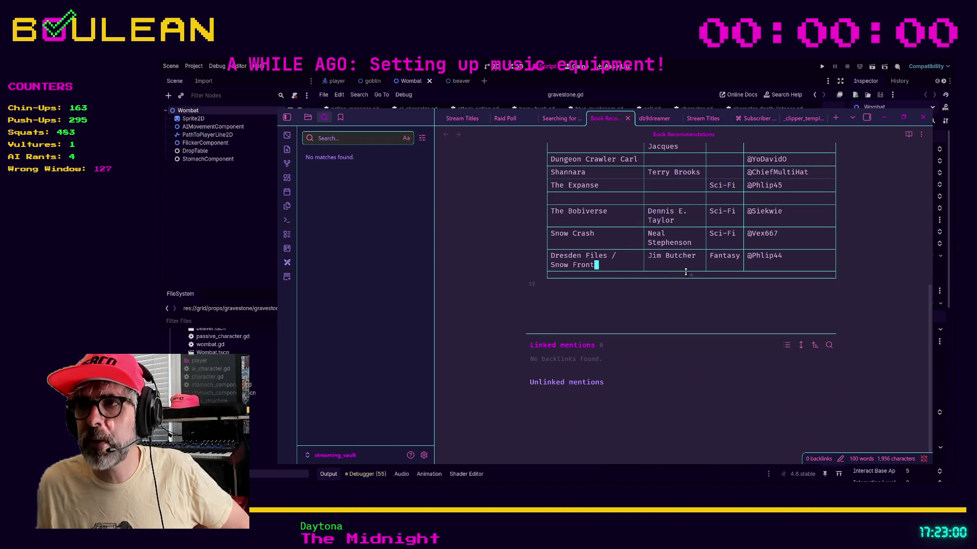
{"action": "left_click", "coordinate": [689, 277]}
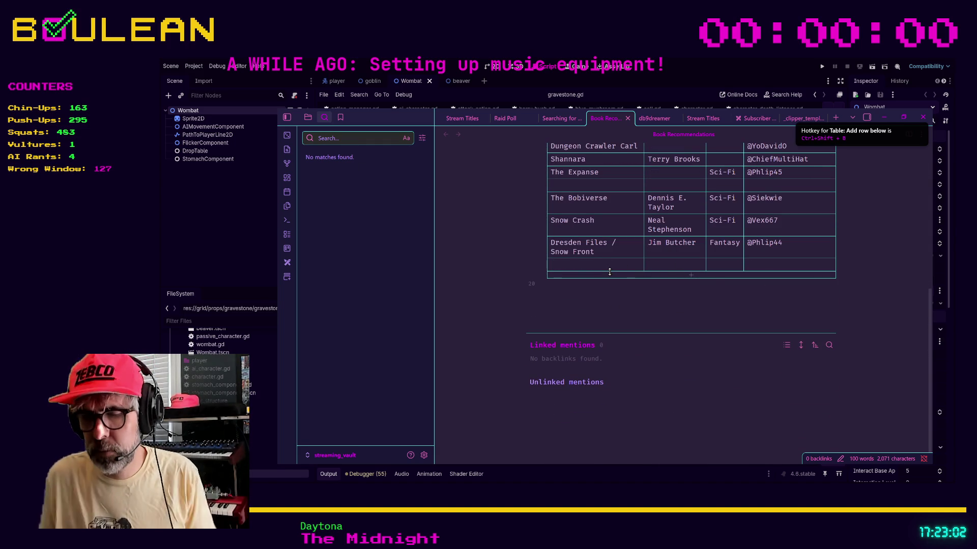
{"action": "type", "text": "The Sil"}
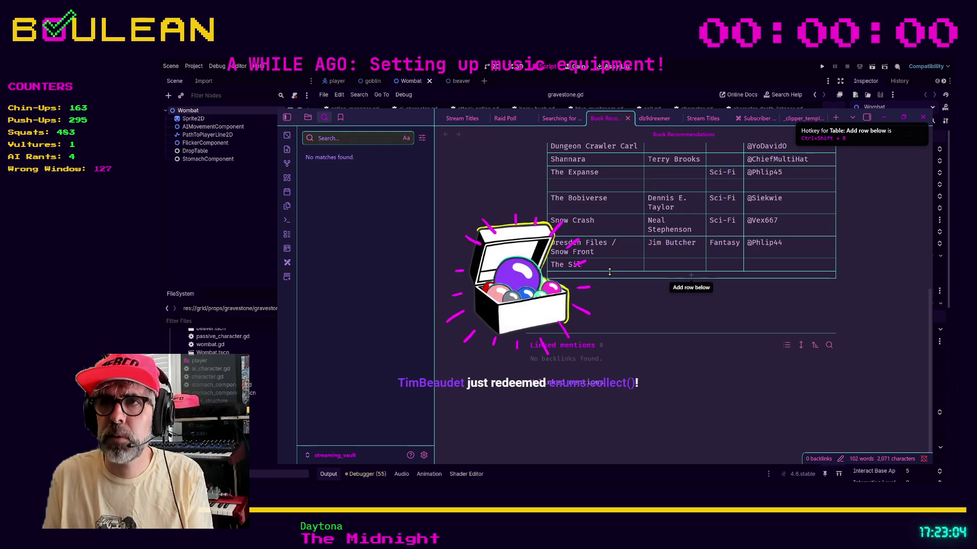
{"action": "type", "text": "o Series"}
{"action": "key", "text": "Tab"}
{"action": "key", "text": "Tab"}
{"action": "key", "text": "Tab"}
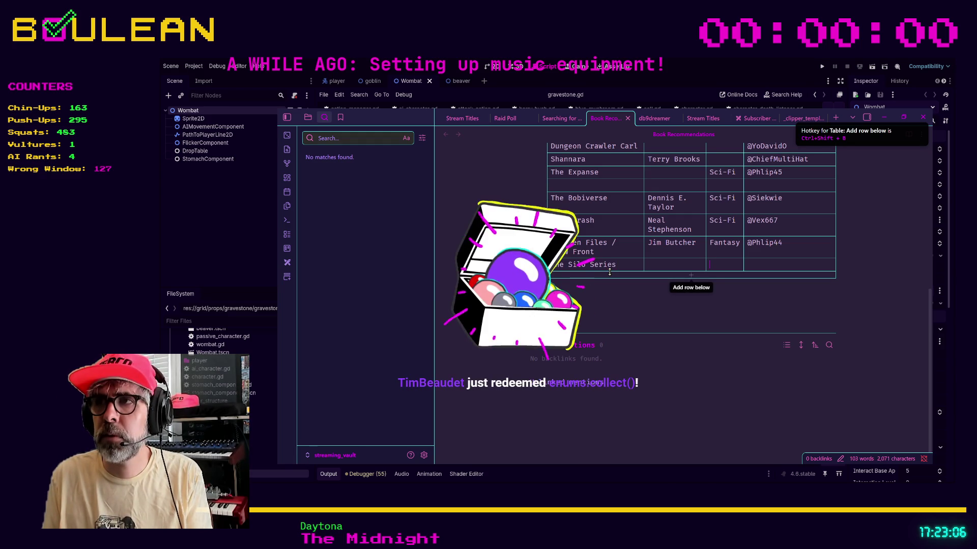
{"action": "type", "text": "@"}
{"action": "key", "text": "BackSpace"}
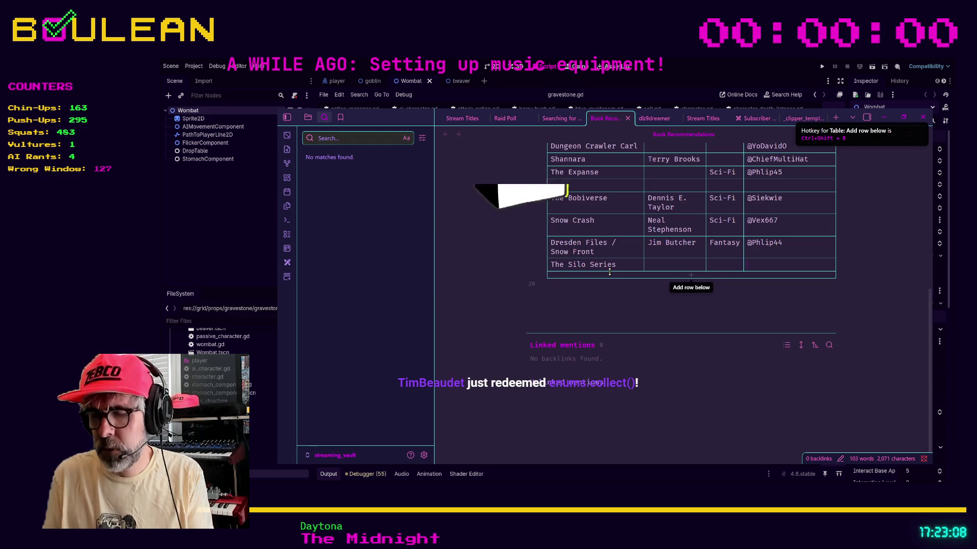
{"action": "type", "text": "[[Tim"}
{"action": "type", "text": "Beaudet"}
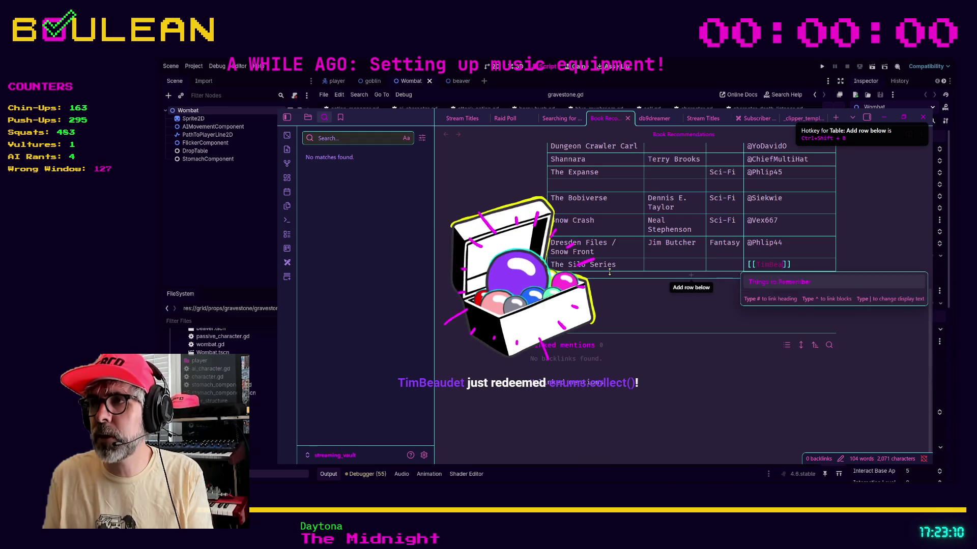
{"action": "key", "text": "Escape"}
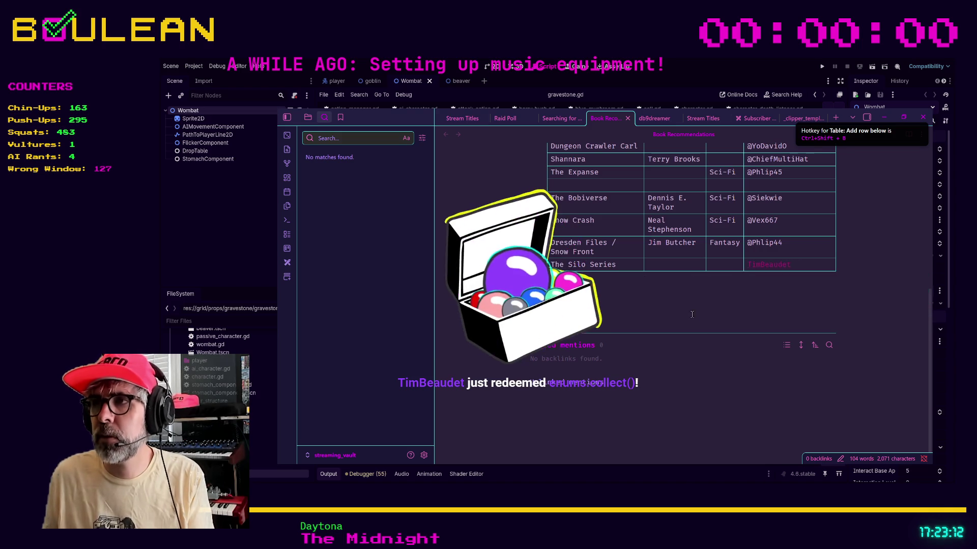
- Close the extra recommender note tabs and return below the Book Recommendations table
{"action": "left_click", "coordinate": [775, 264], "text": "ctrl"}
{"action": "left_click", "coordinate": [648, 118]}
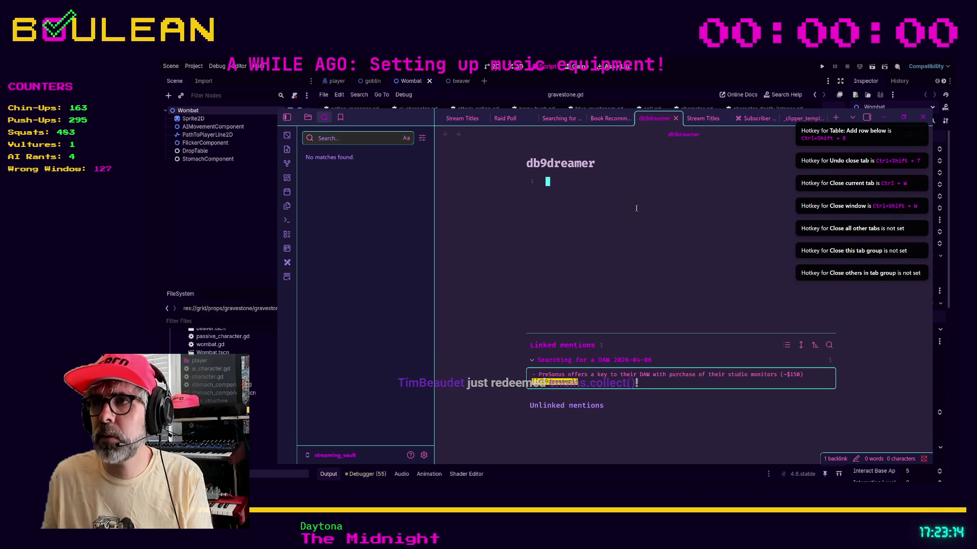
{"action": "left_click", "coordinate": [676, 118]}
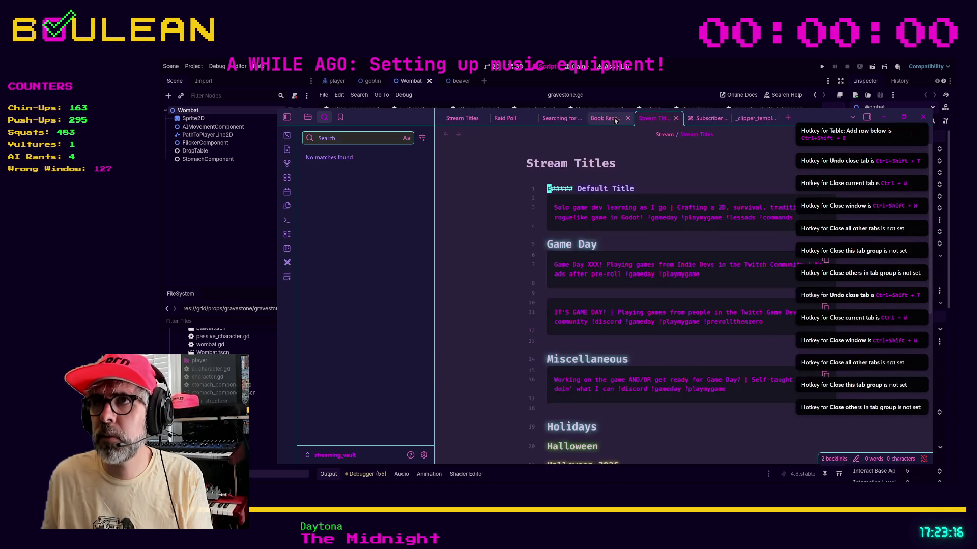
{"action": "left_click", "coordinate": [628, 118]}
{"action": "left_click", "coordinate": [696, 284]}
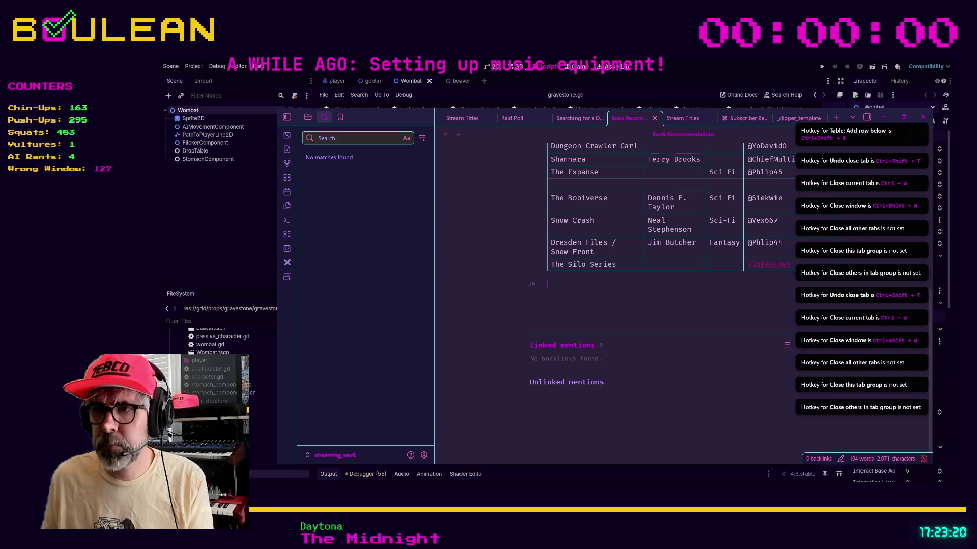
{"action": "key", "text": "alt+Tab"}
{"action": "key", "text": "alt+Tab"}
- Search Brave for 'the silo series', refining the query to 'the silo series book'
{"action": "key", "text": "ctrl+t"}
{"action": "type", "text": "the"}
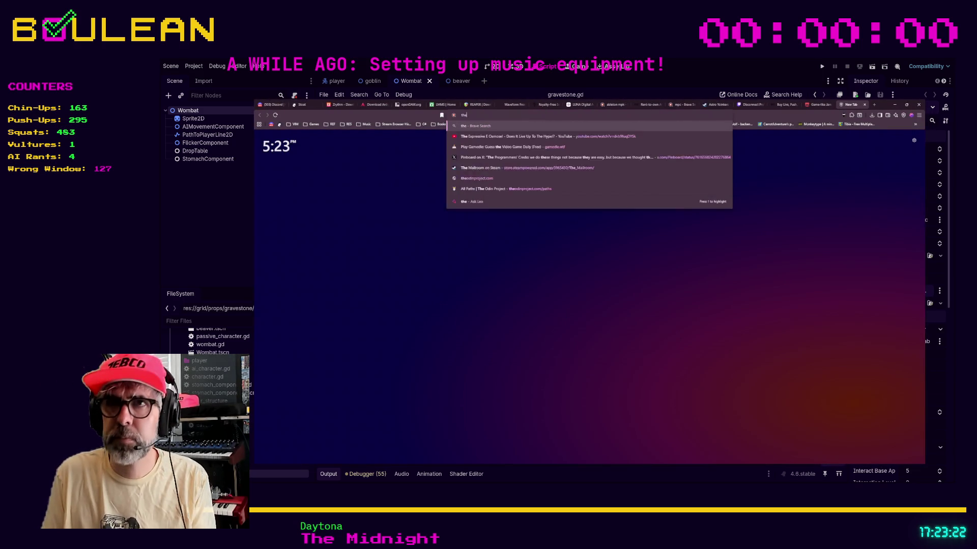
{"action": "type", "text": " silo series"}
{"action": "key", "text": "Return"}
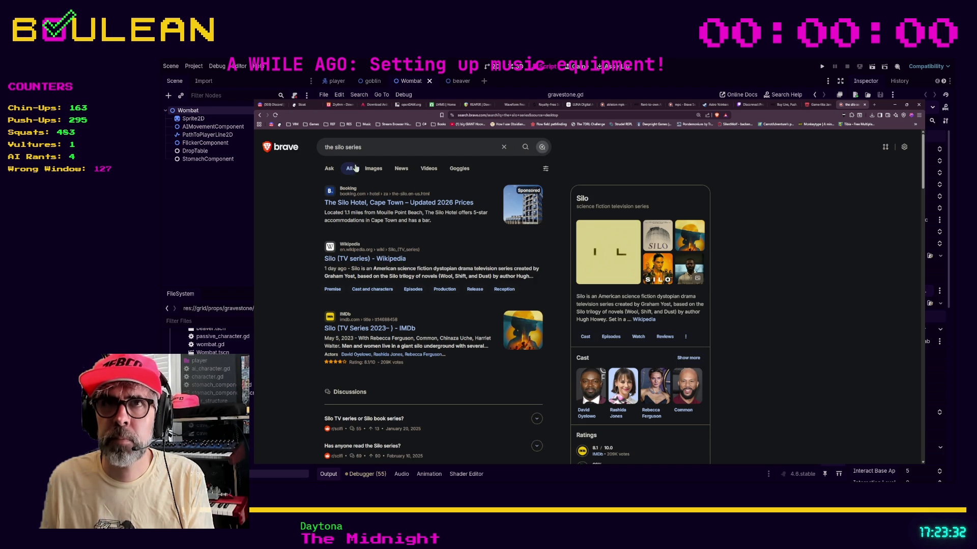
{"action": "left_click", "coordinate": [375, 149]}
{"action": "type", "text": "book"}
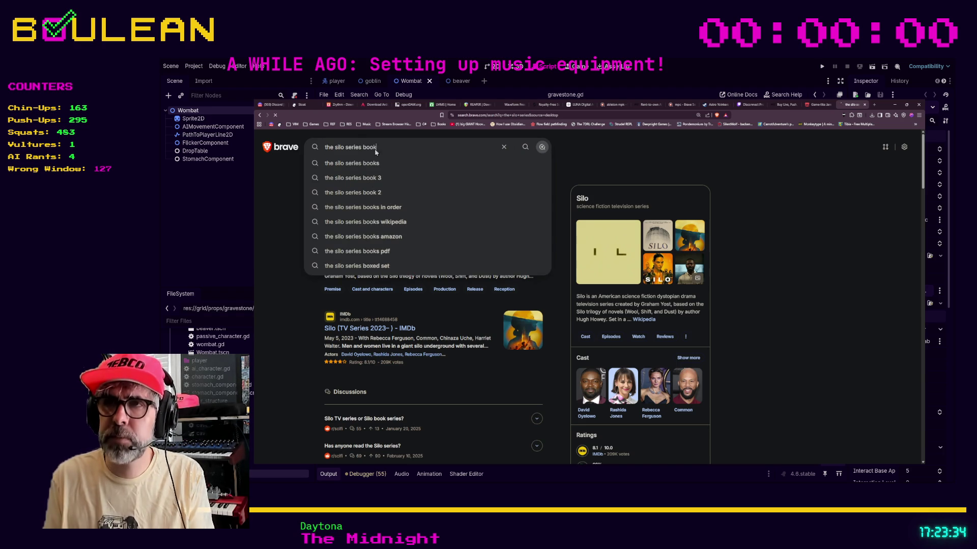
{"action": "key", "text": "Return"}
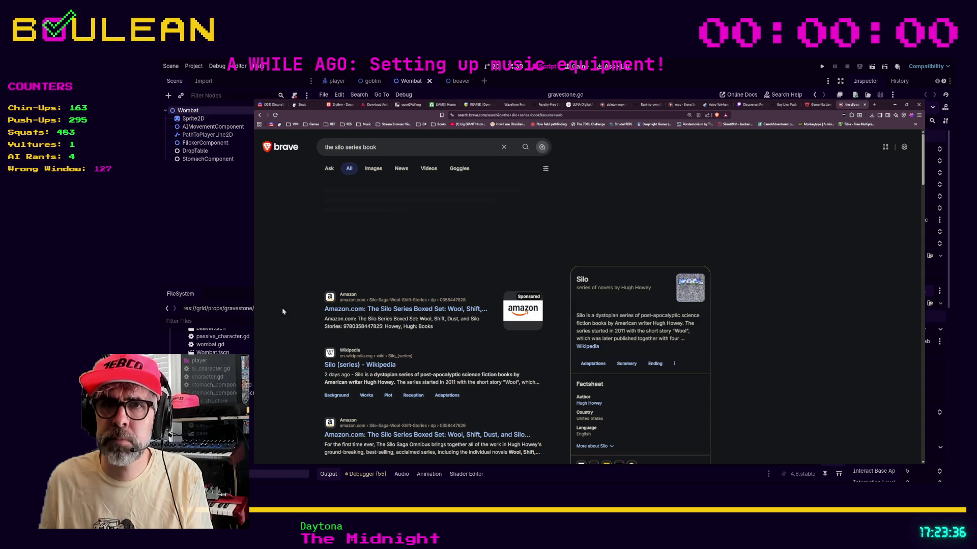
- Read the Wikipedia 'Silo (series)' article, then minimise the browser and return to Obsidian
{"action": "left_click", "coordinate": [338, 365]}
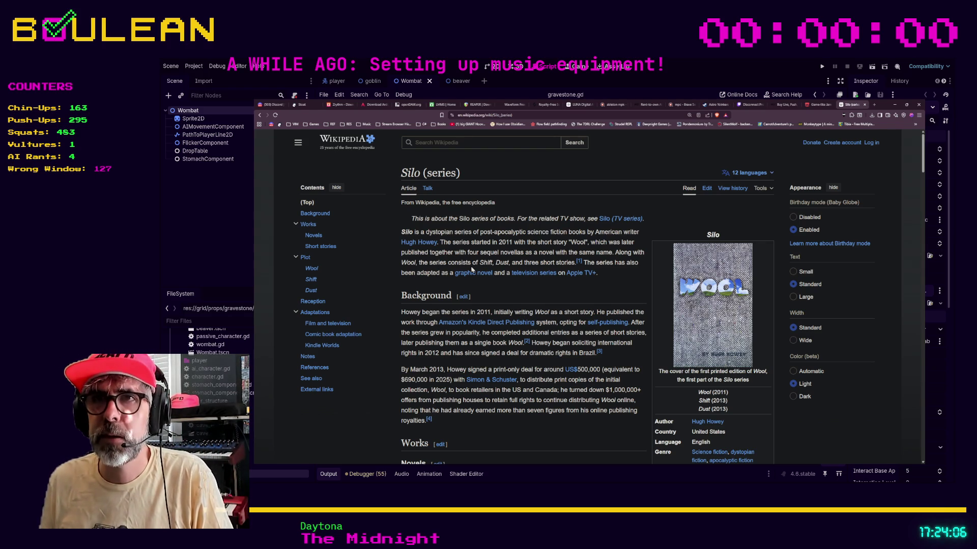
{"action": "scroll", "coordinate": [498, 262], "scroll_direction": "down", "scroll_amount": 1}
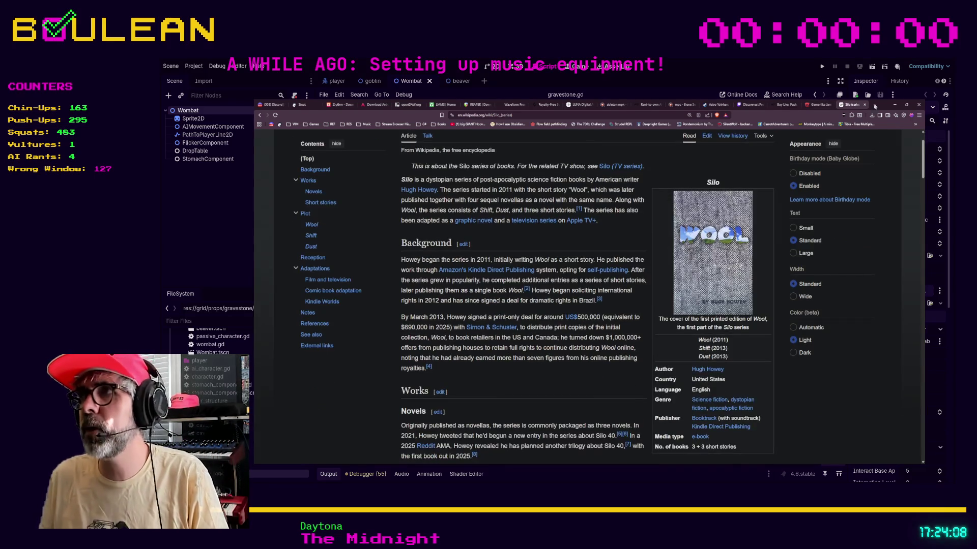
{"action": "left_click", "coordinate": [895, 104]}
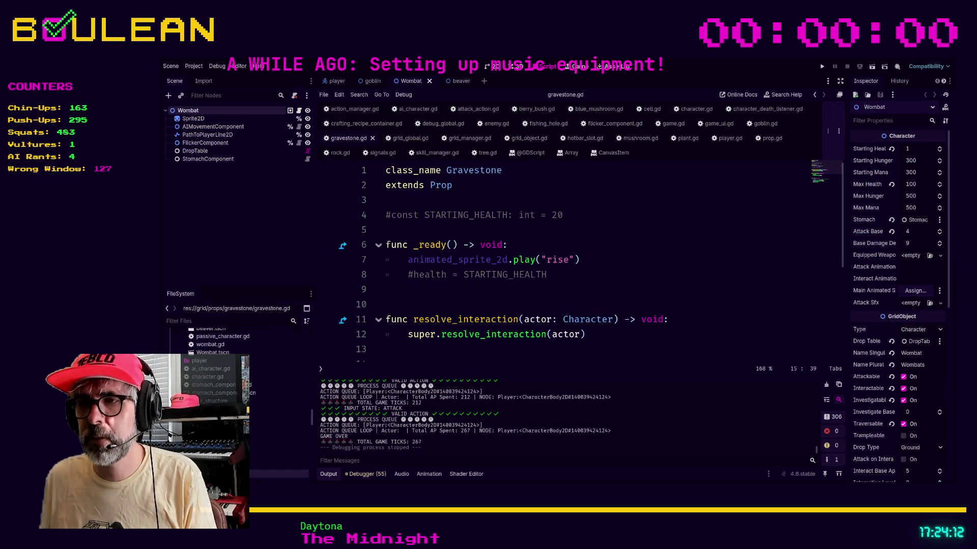
{"action": "key", "text": "alt+Tab"}
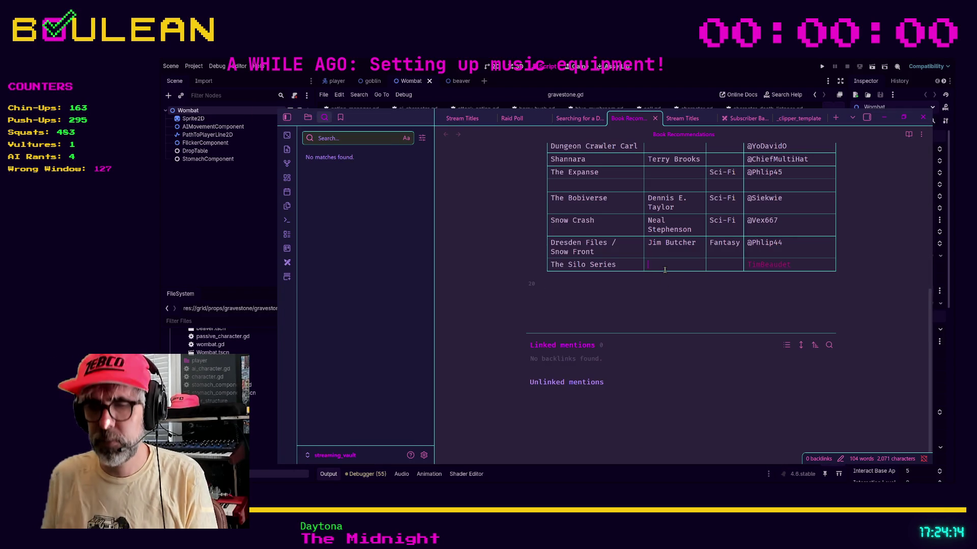
- Enter Hugh Howey as author and Sci-Fi as genre for The Silo Series row
{"action": "type", "text": "Hugh Howey"}
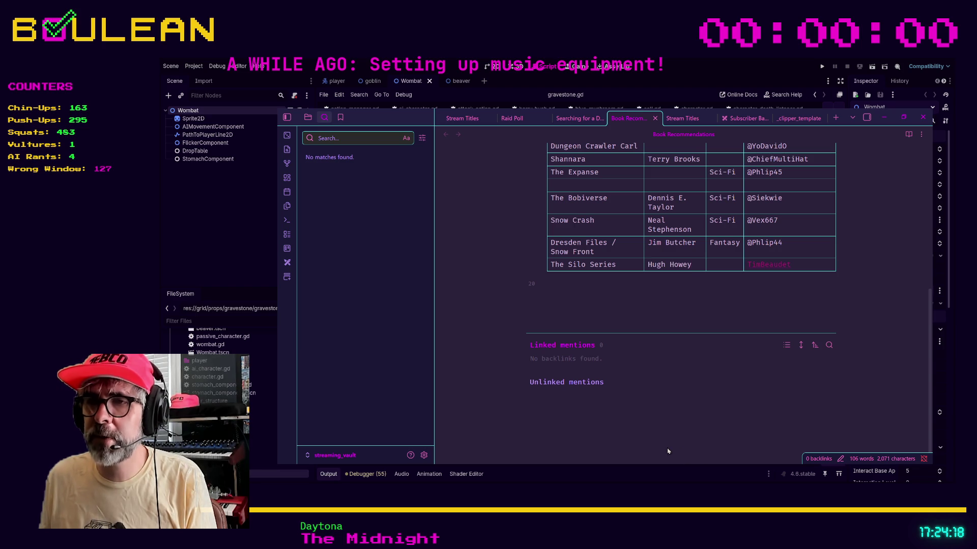
{"action": "key", "text": "alt+Tab"}
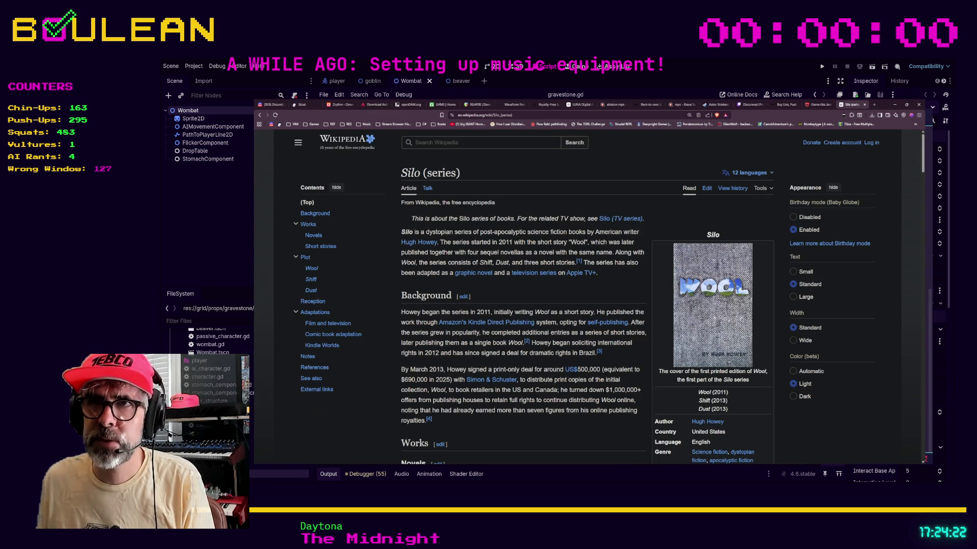
{"action": "key", "text": "alt+Tab"}
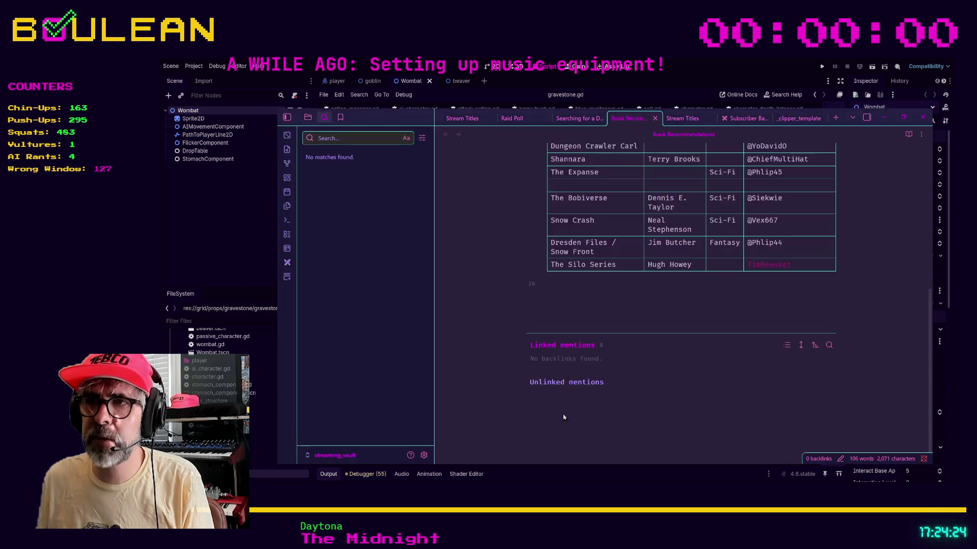
{"action": "left_click", "coordinate": [716, 266]}
{"action": "type", "text": "Sci-Fi"}
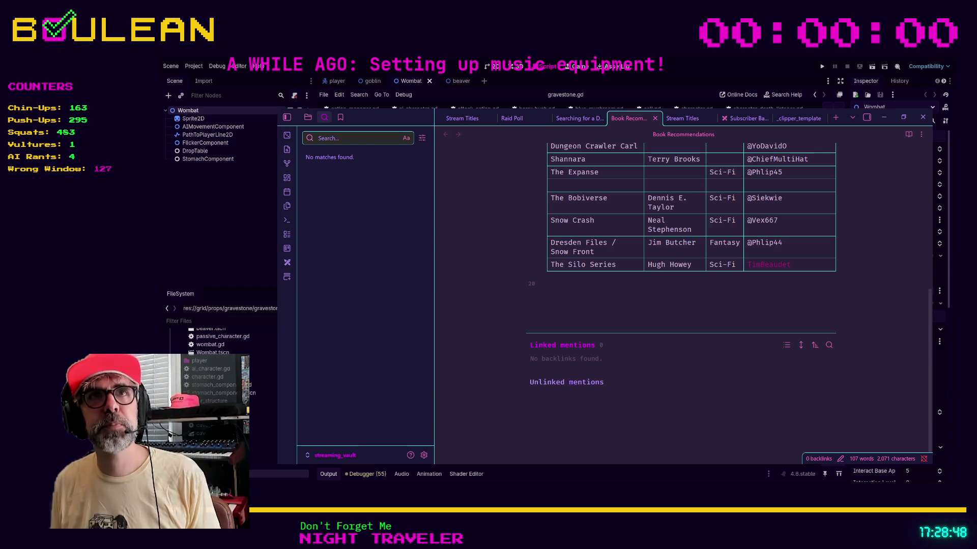
- Leave the book table and minimise Obsidian so Godot's gravestone.gd script shows
{"action": "left_click", "coordinate": [641, 306]}
{"action": "right_click", "coordinate": [641, 305]}
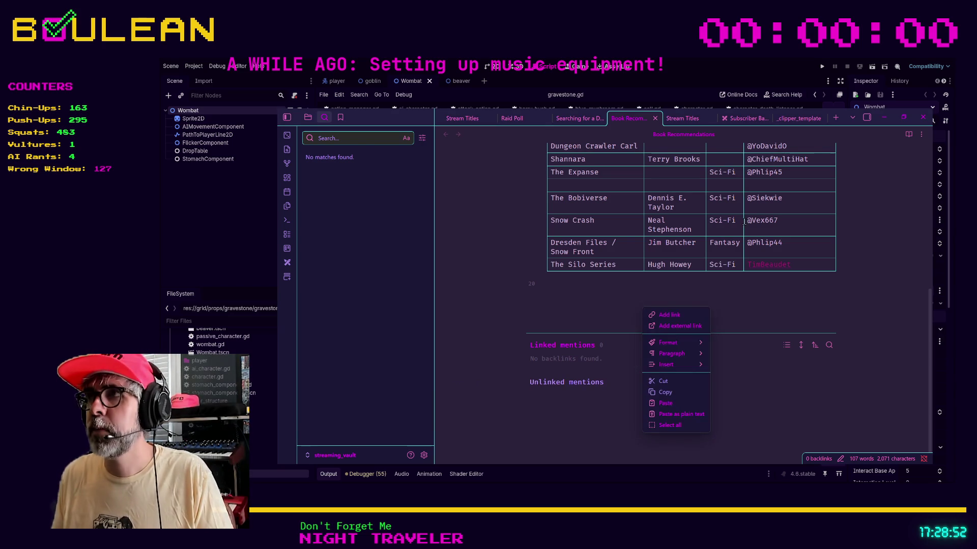
{"action": "left_click", "coordinate": [758, 308]}
{"action": "left_click", "coordinate": [883, 117]}
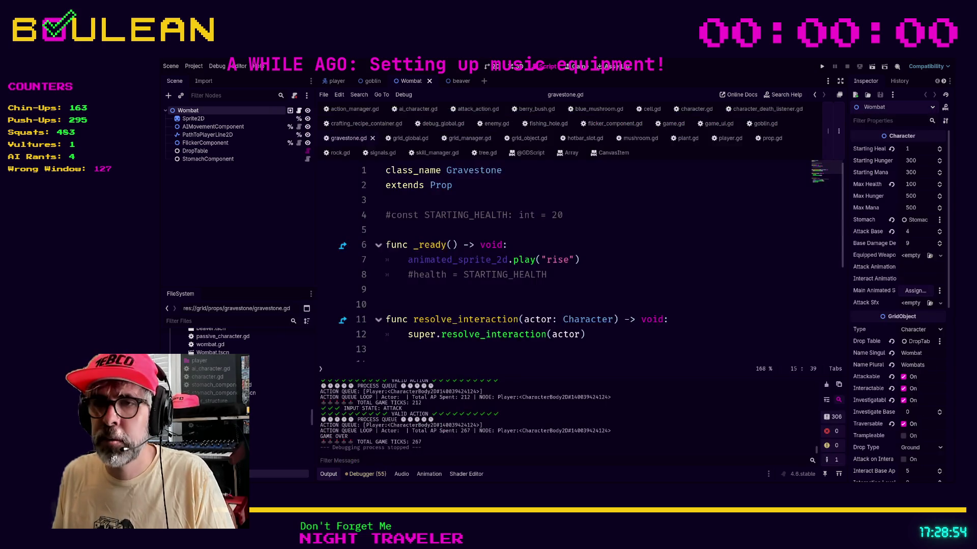
- Run the game project with F5 from gravestone.gd and bring up the game window
{"action": "left_click", "coordinate": [662, 259]}
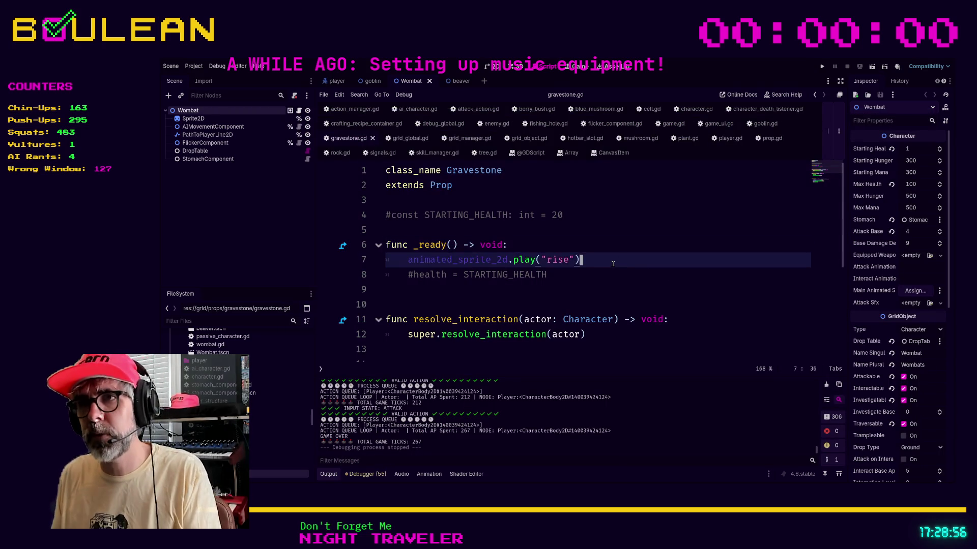
{"action": "key", "text": "F5"}
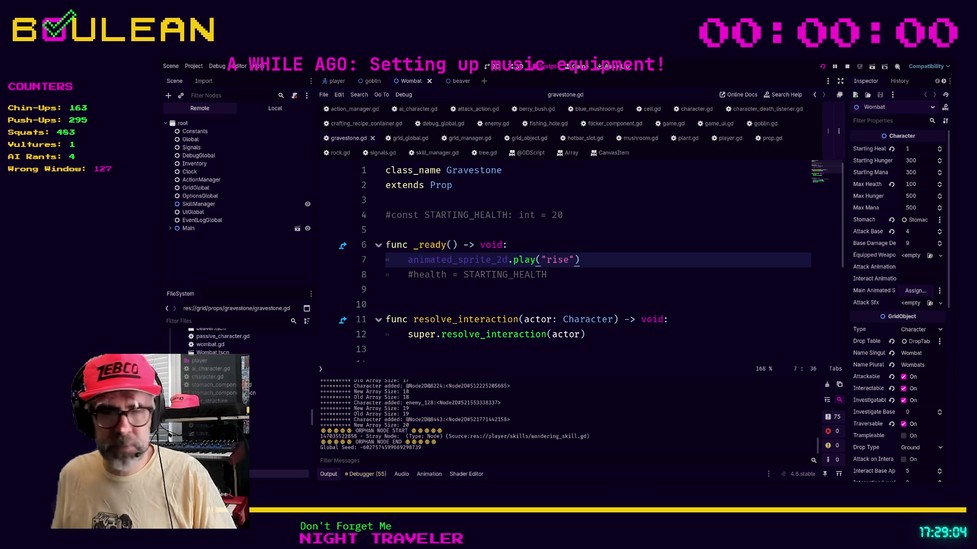
{"action": "key", "text": "F5"}
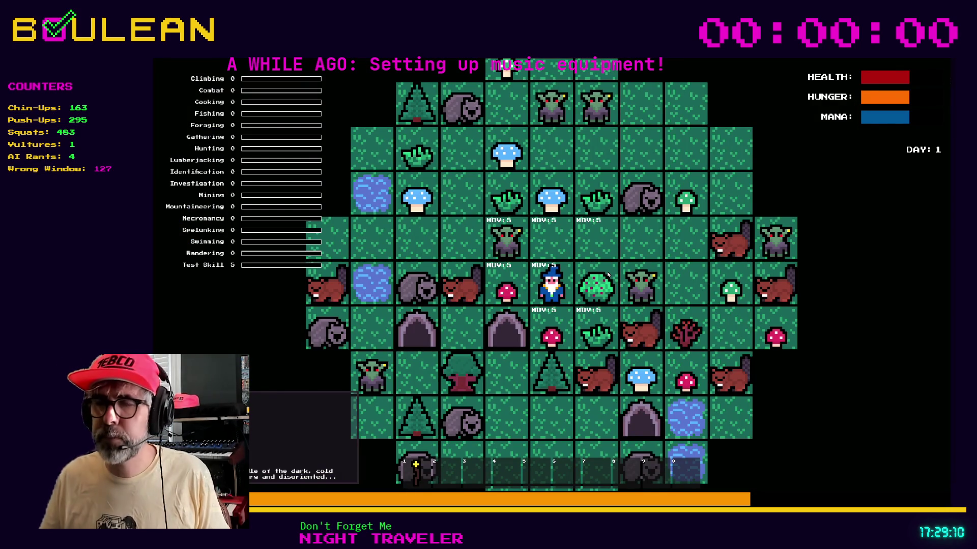
- Craft a Campfire from the crafting list and place it on the tile above the wizard
{"action": "key", "text": "c"}
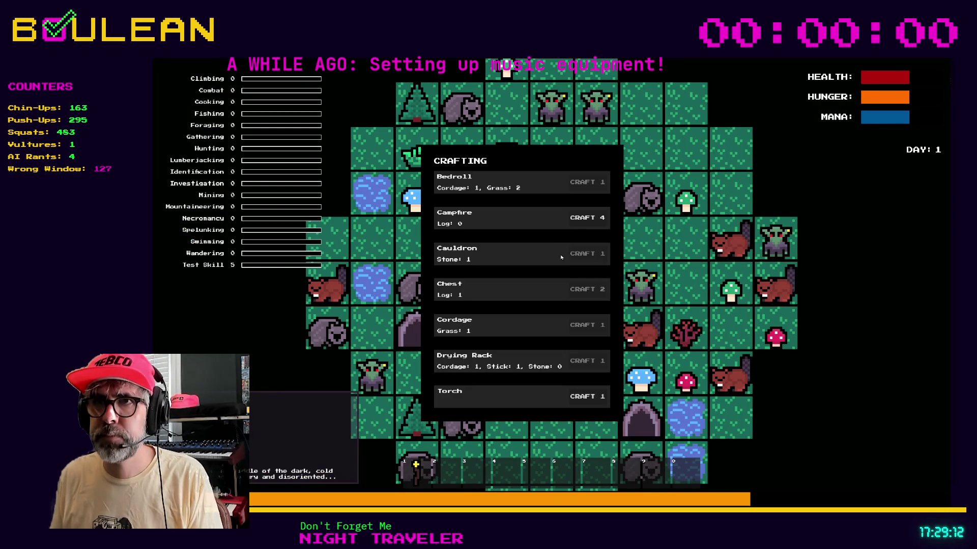
{"action": "left_click", "coordinate": [585, 218]}
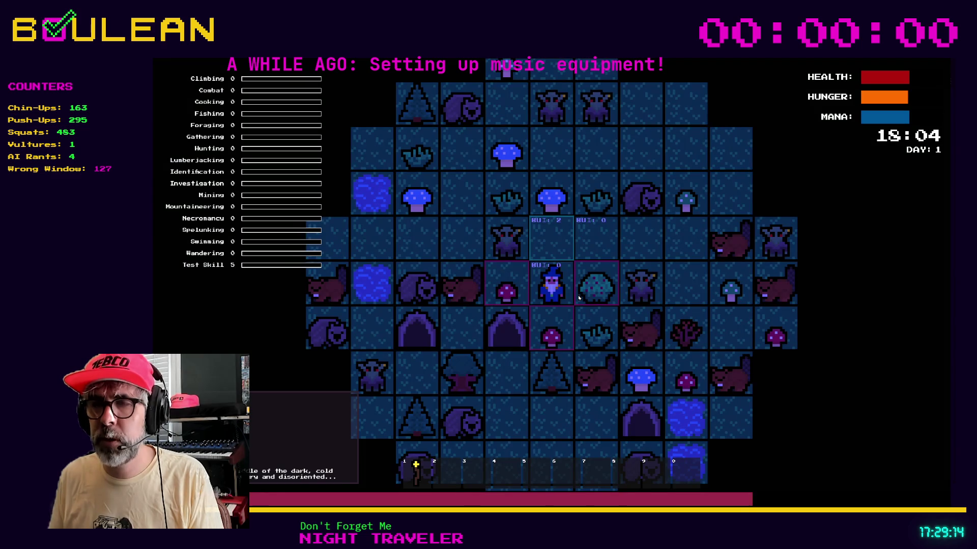
{"action": "left_click", "coordinate": [551, 238]}
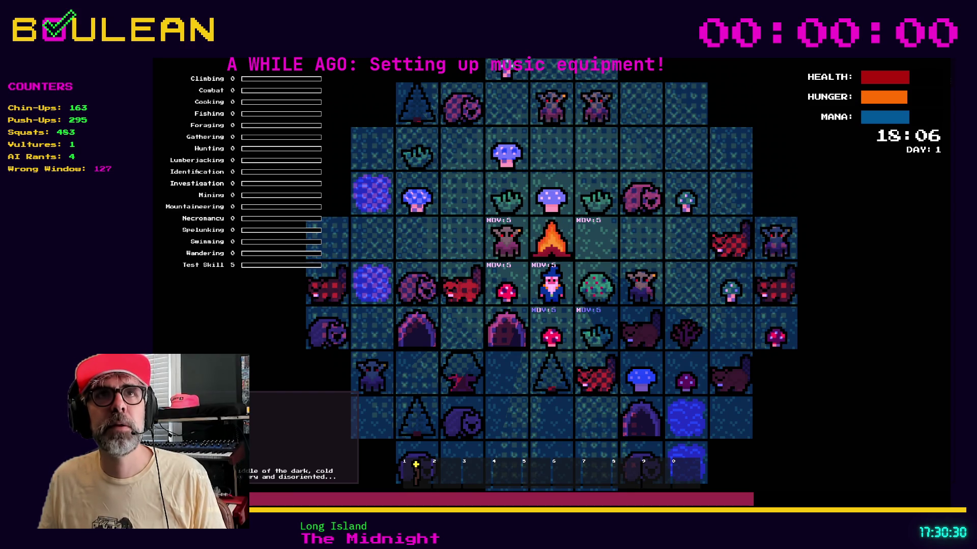
{"action": "scroll", "coordinate": [552, 285], "scroll_direction": "up", "scroll_amount": 3}
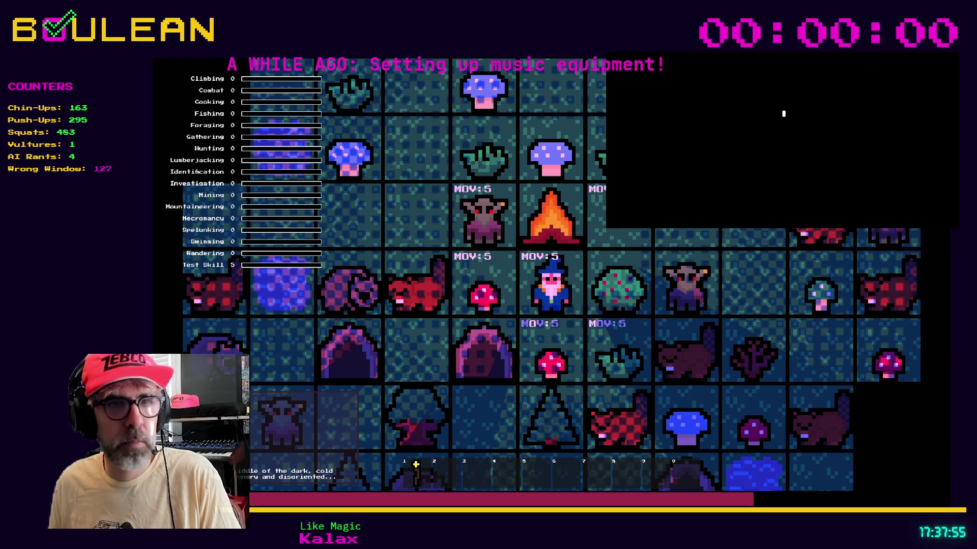
- Move the wizard left to attack the beaver, then stop the game and open the Outcaster project
{"action": "key", "text": "Left"}
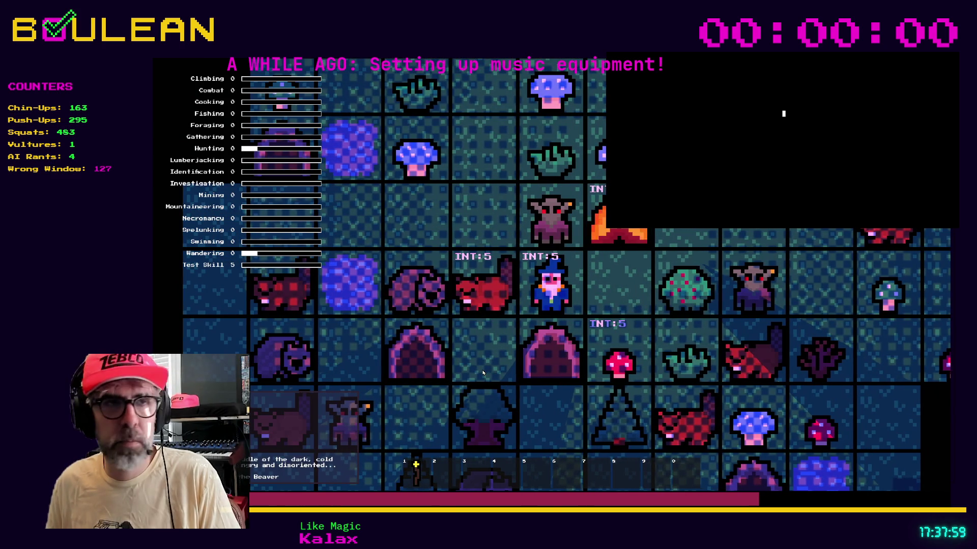
{"action": "key", "text": "Left"}
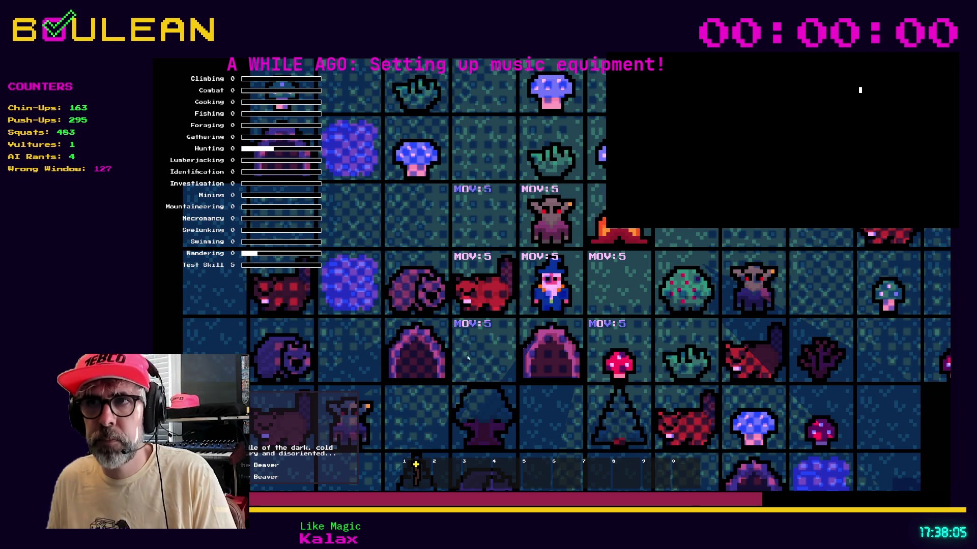
{"action": "key", "text": "Escape"}
{"action": "key", "text": "Down"}
{"action": "key", "text": "Down"}
{"action": "key", "text": "F5"}
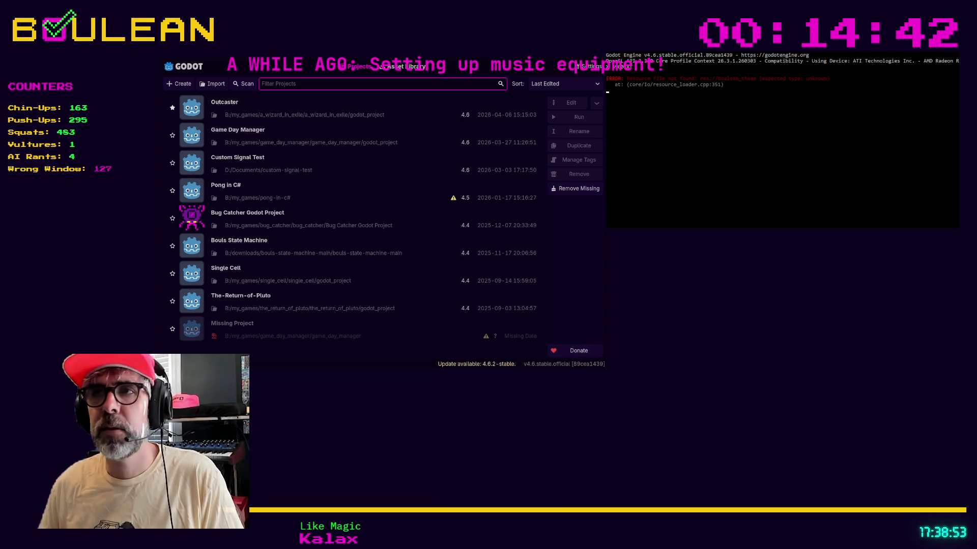
{"action": "key", "text": "Return"}
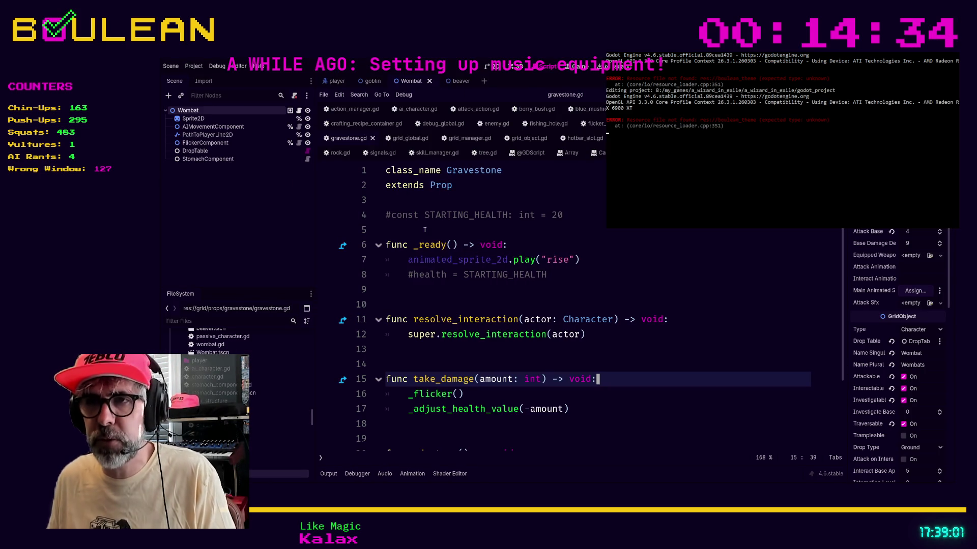
- Review empty lines 13–14 of gravestone.gd in Outcaster, then leave the Godot editor
{"action": "left_click", "coordinate": [461, 359]}
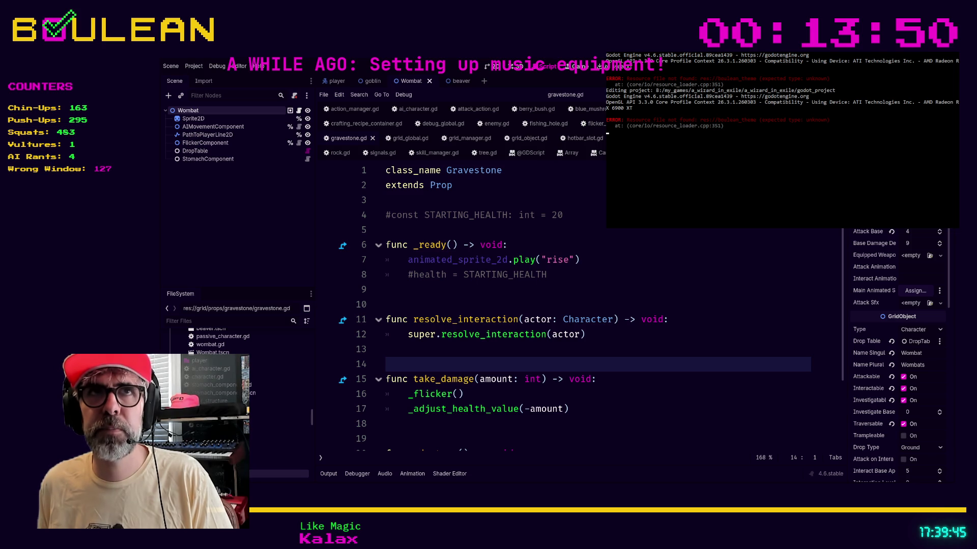
{"action": "left_click", "coordinate": [386, 349]}
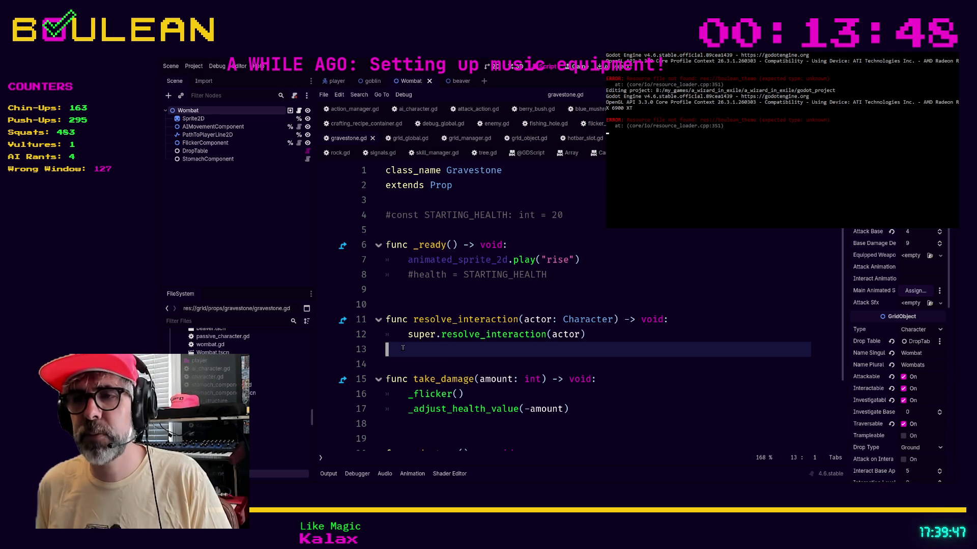
{"action": "key", "text": "Down"}
{"action": "key", "text": "Up"}
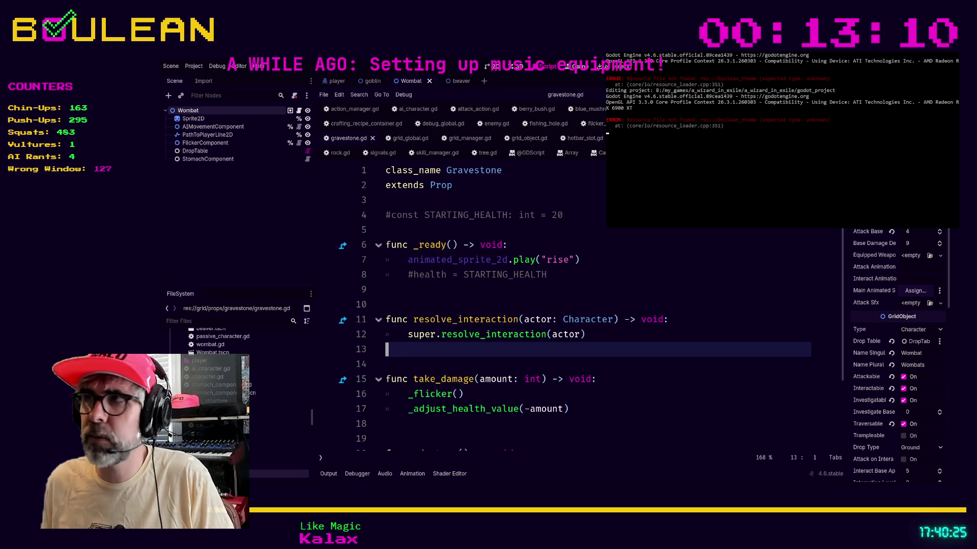
{"action": "key", "text": "alt+Tab"}
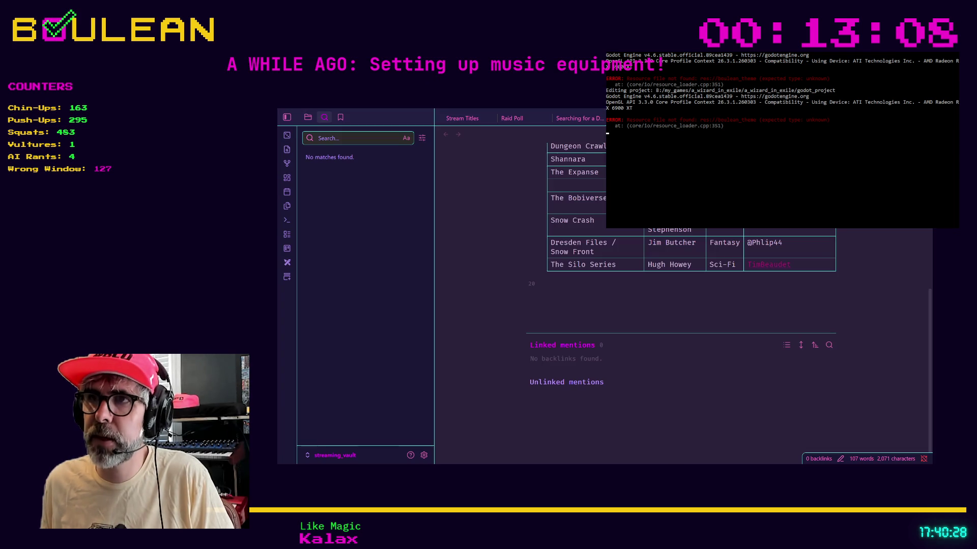
- Create a new Excalidraw drawing in a new tab via the 'exca' command and dismiss the welcome screen
{"action": "left_click", "coordinate": [596, 302]}
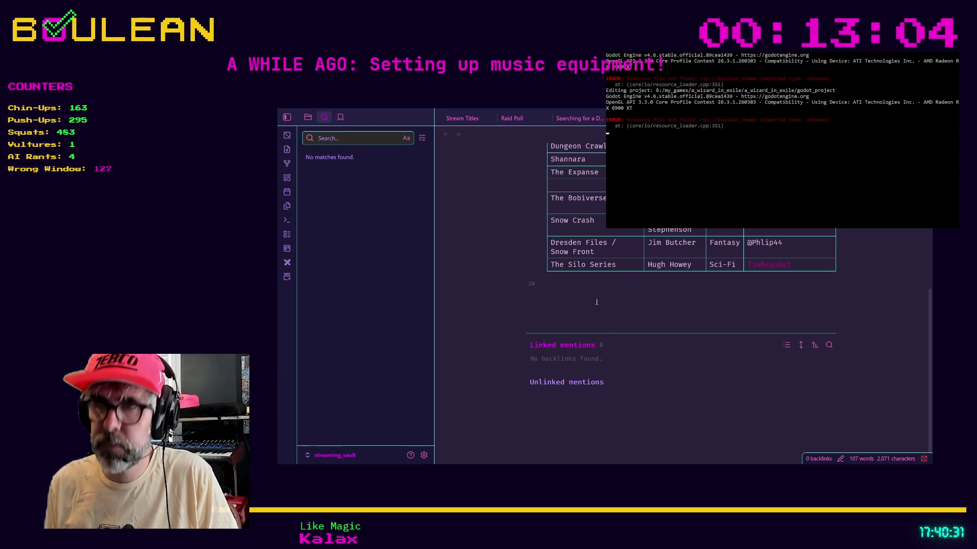
{"action": "key", "text": "ctrl+p"}
{"action": "type", "text": "exca"}
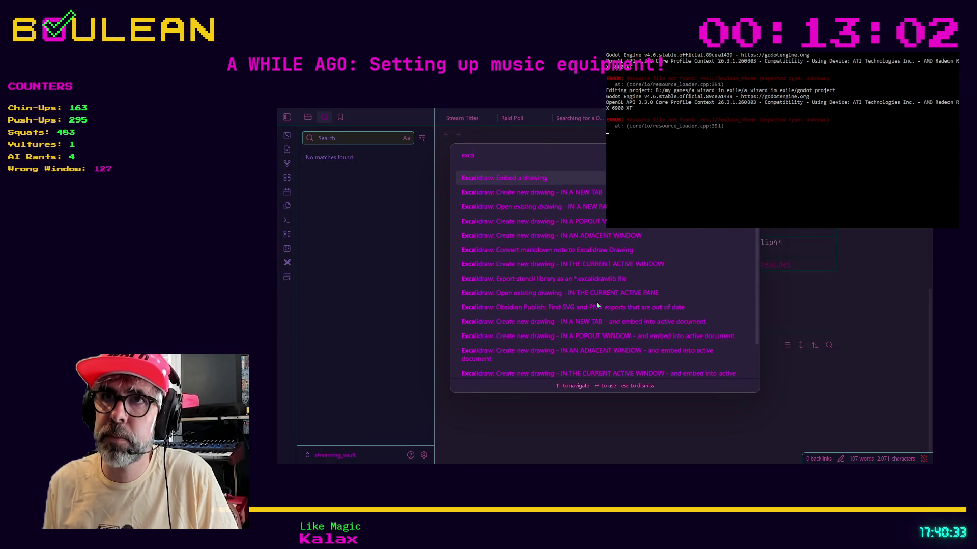
{"action": "key", "text": "Down"}
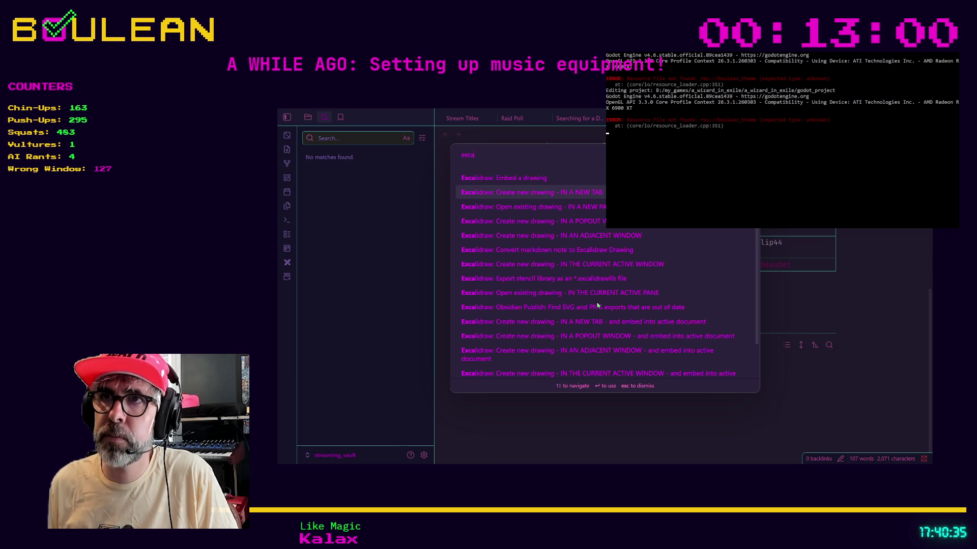
{"action": "key", "text": "Return"}
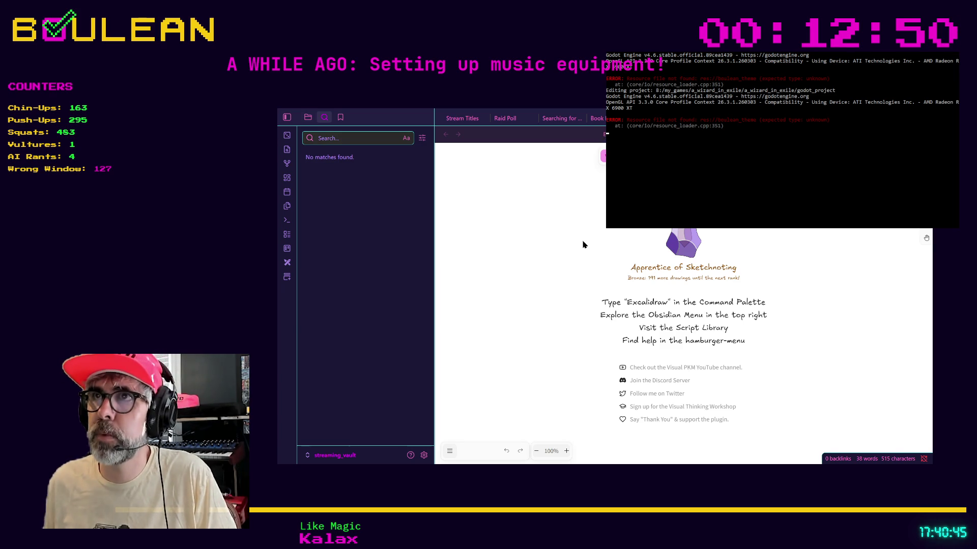
{"action": "left_click", "coordinate": [927, 238]}
- Draw a rounded rectangle near the canvas centre and switch the canvas to dark mode
{"action": "left_click_drag", "start_coordinate": [570, 217], "coordinate": [694, 304]}
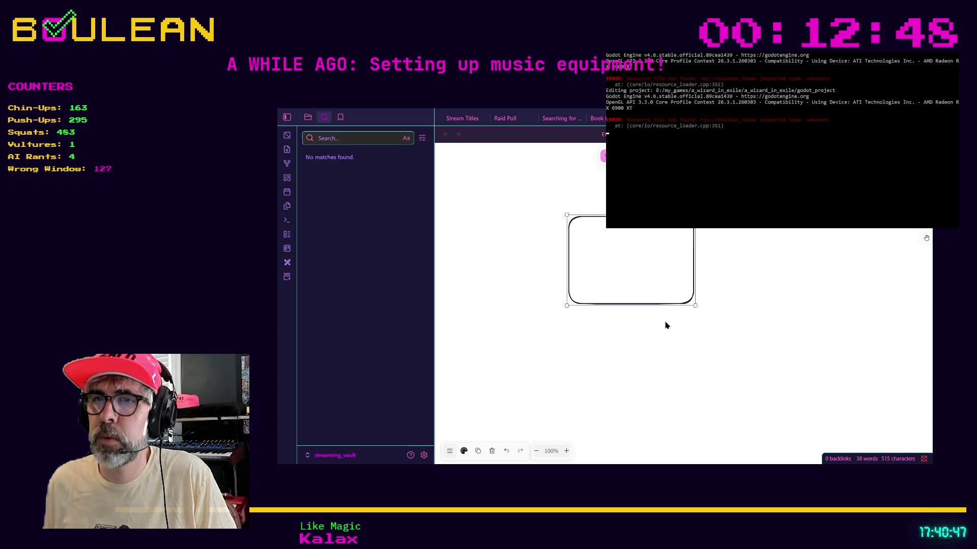
{"action": "left_click", "coordinate": [450, 451]}
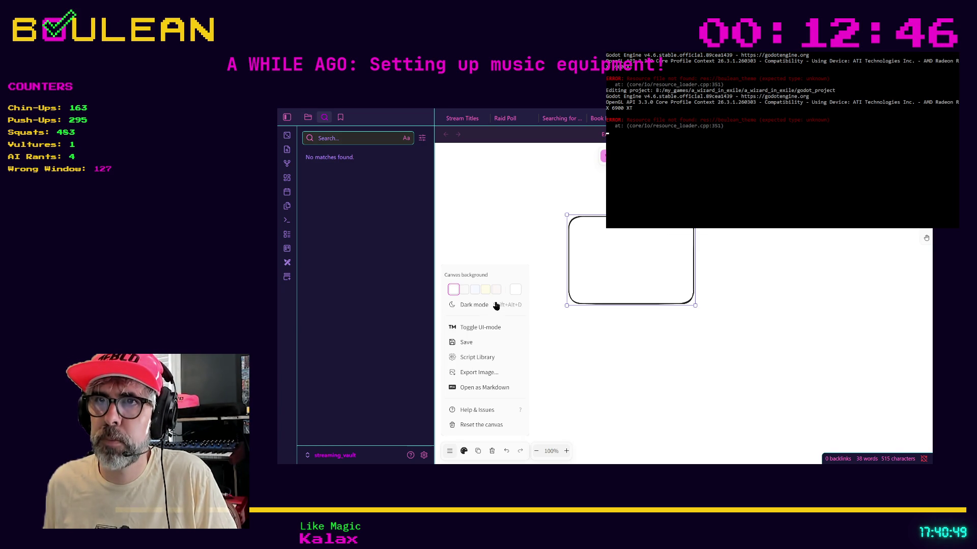
{"action": "left_click", "coordinate": [488, 305]}
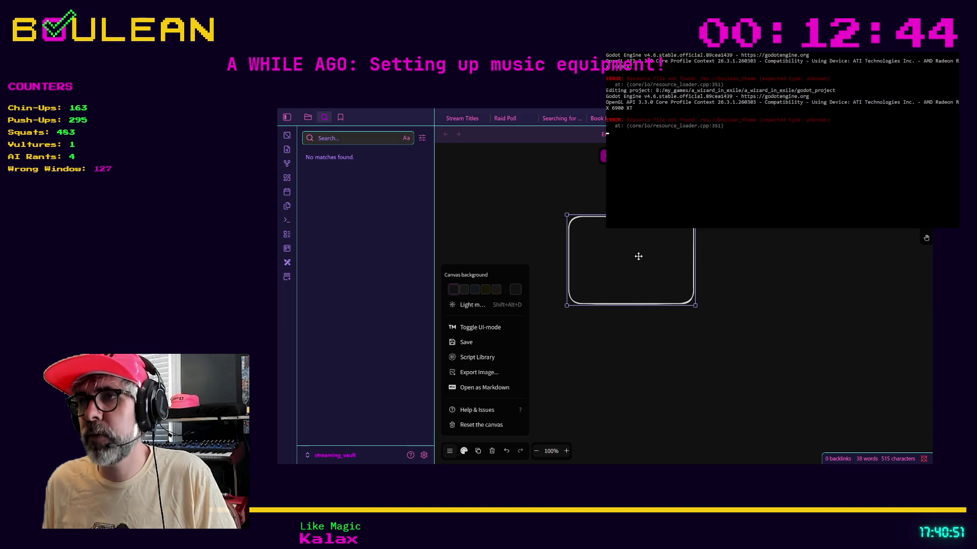
- Enlarge the container, then draw narrow rounded bars stacked down its left side
{"action": "left_click_drag", "start_coordinate": [695, 305], "coordinate": [875, 429]}
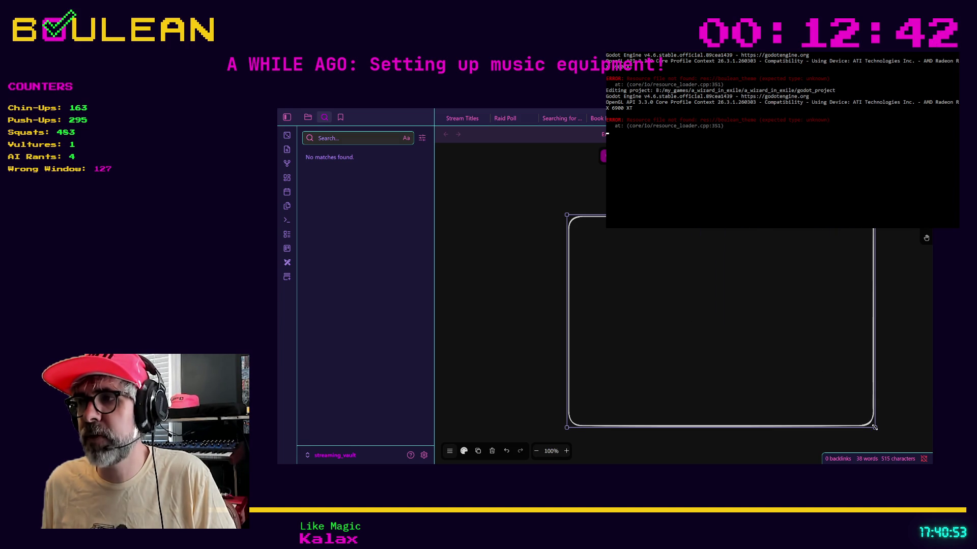
{"action": "mouse_move", "coordinate": [566, 214]}
{"action": "left_mouse_down"}
{"action": "mouse_move", "coordinate": [526, 173]}
{"action": "mouse_move", "coordinate": [487, 159]}
{"action": "left_mouse_up"}
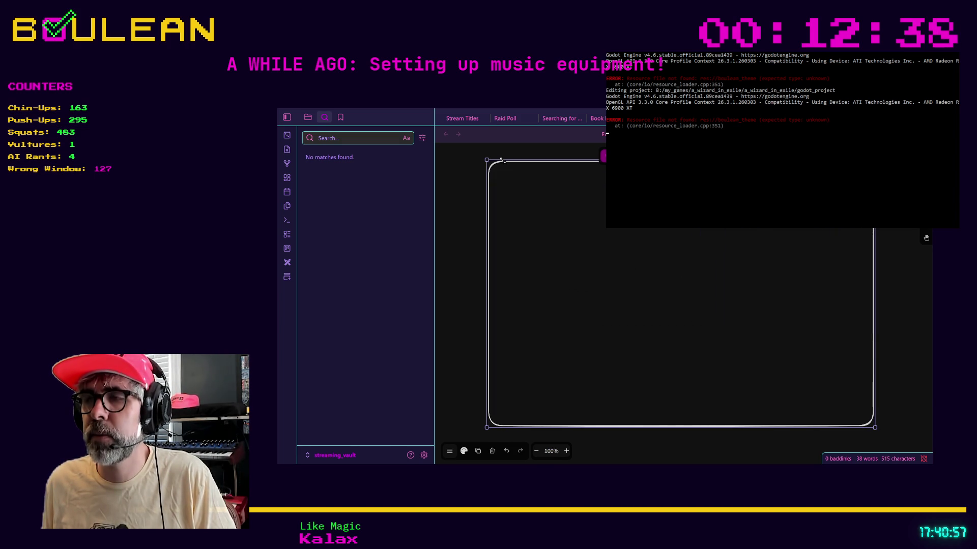
{"action": "left_click", "coordinate": [902, 280]}
{"action": "mouse_move", "coordinate": [544, 242]}
{"action": "left_mouse_down"}
{"action": "mouse_move", "coordinate": [657, 356]}
{"action": "mouse_move", "coordinate": [636, 331]}
{"action": "mouse_move", "coordinate": [681, 261]}
{"action": "mouse_move", "coordinate": [630, 311]}
{"action": "mouse_move", "coordinate": [609, 414]}
{"action": "mouse_move", "coordinate": [605, 182]}
{"action": "left_mouse_up"}
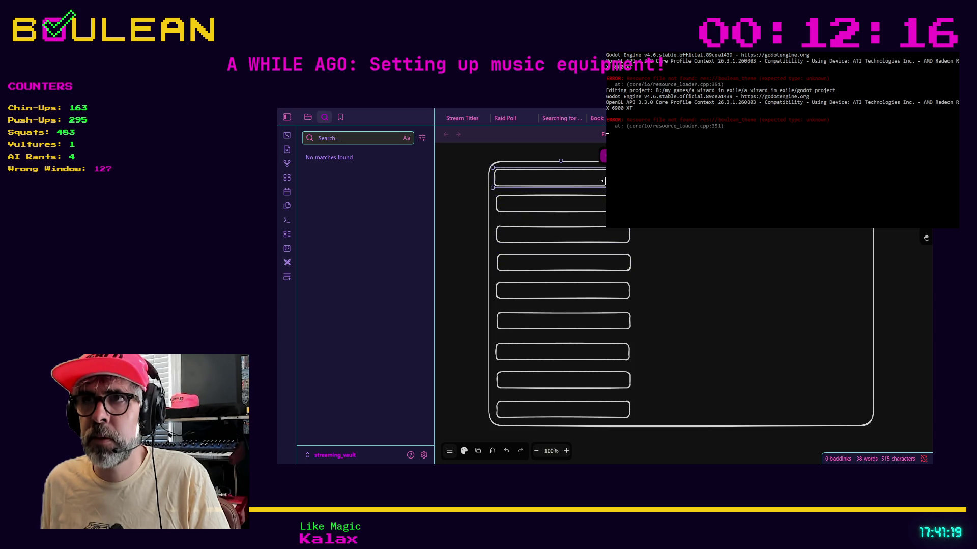
- Label the three lowest bars A, B and C, starting from the bottom
{"action": "key", "text": "Escape"}
{"action": "type", "text": "A"}
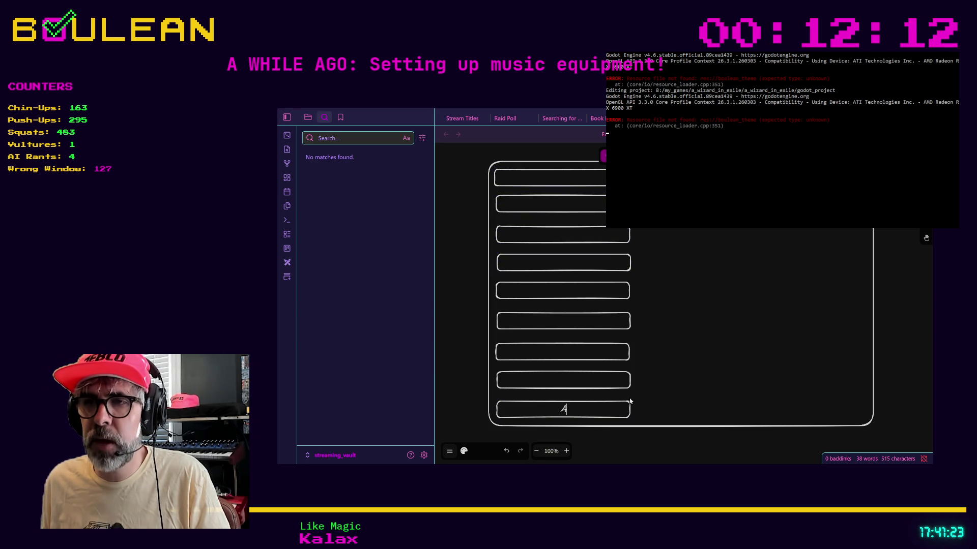
{"action": "left_click", "coordinate": [552, 391]}
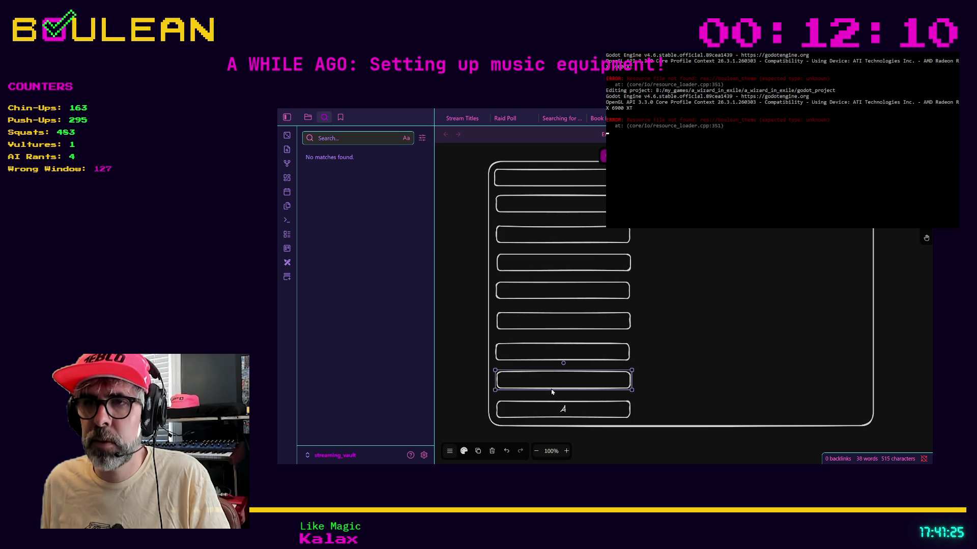
{"action": "double_click", "coordinate": [552, 390]}
{"action": "type", "text": "B"}
{"action": "double_click", "coordinate": [563, 362]}
{"action": "type", "text": "C"}
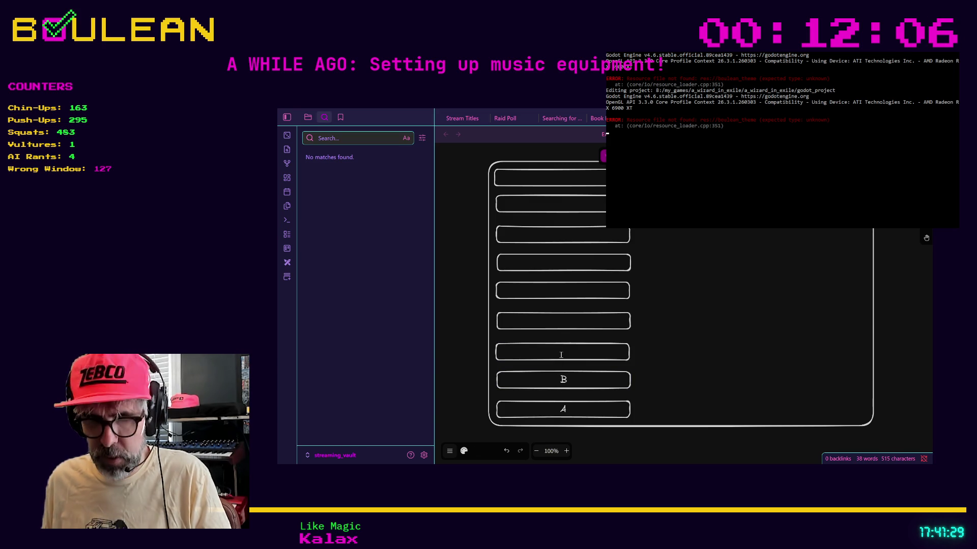
- Move an empty bar to the container's lower right, label it Z, and draw a downward arrow
{"action": "left_click", "coordinate": [569, 331]}
{"action": "mouse_move", "coordinate": [565, 330]}
{"action": "left_mouse_down"}
{"action": "mouse_move", "coordinate": [794, 396]}
{"action": "mouse_move", "coordinate": [794, 416]}
{"action": "left_mouse_up"}
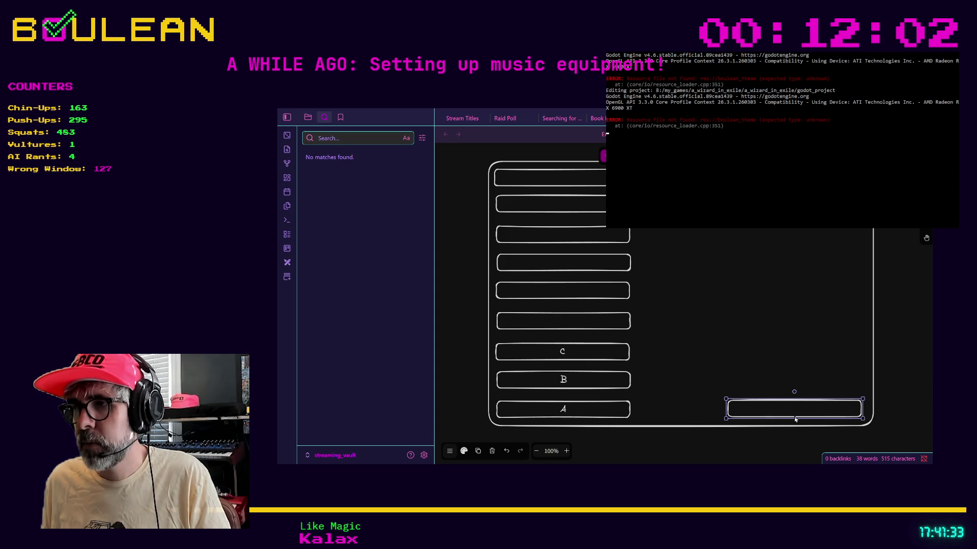
{"action": "key", "text": "Escape"}
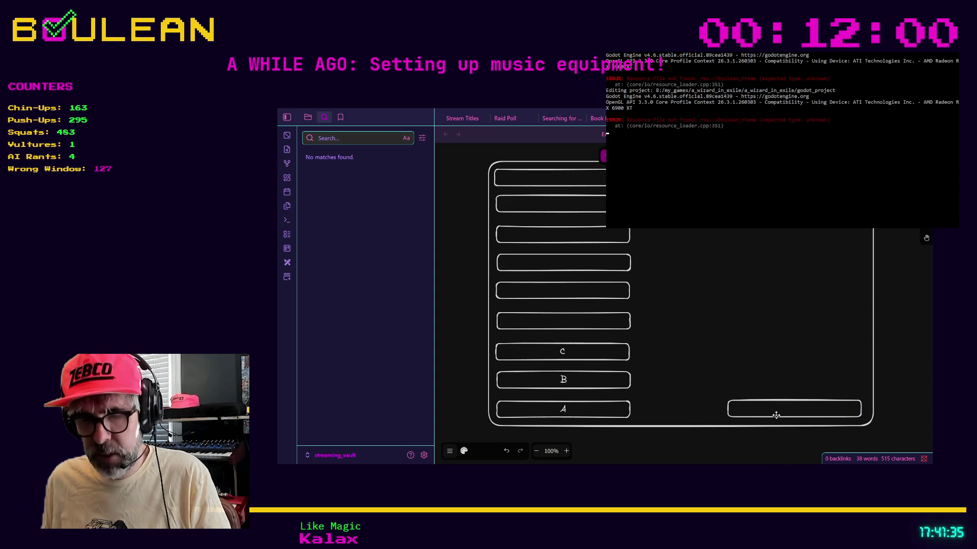
{"action": "type", "text": "Z"}
{"action": "left_click", "coordinate": [673, 439]}
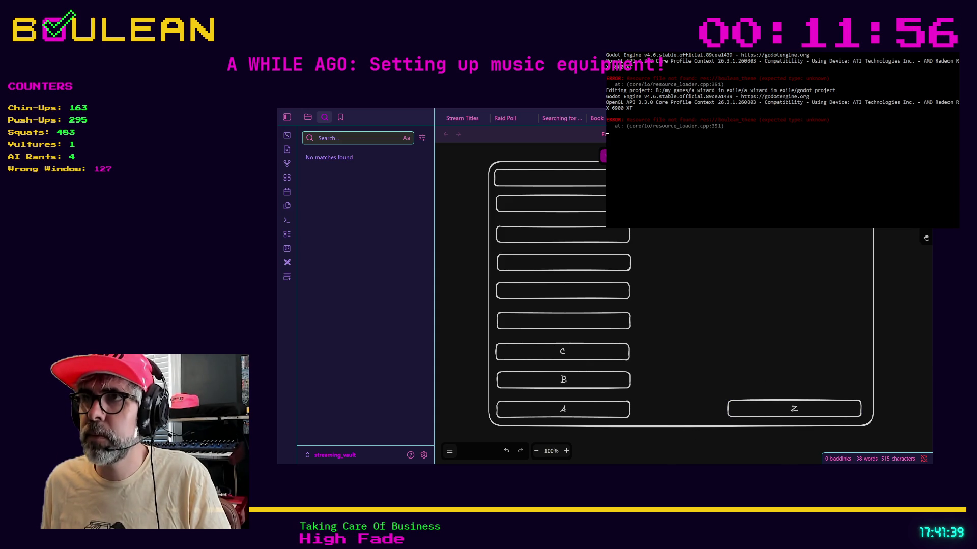
{"action": "mouse_move", "coordinate": [786, 214]}
{"action": "left_mouse_down"}
{"action": "mouse_move", "coordinate": [801, 370]}
{"action": "mouse_move", "coordinate": [786, 366]}
{"action": "left_mouse_up"}
- Pan to the empty space below the column and draw a large, wide rounded box
{"action": "scroll", "coordinate": [702, 357], "scroll_direction": "down", "scroll_amount": 1}
{"action": "scroll", "coordinate": [702, 332], "scroll_direction": "down", "scroll_amount": 1}
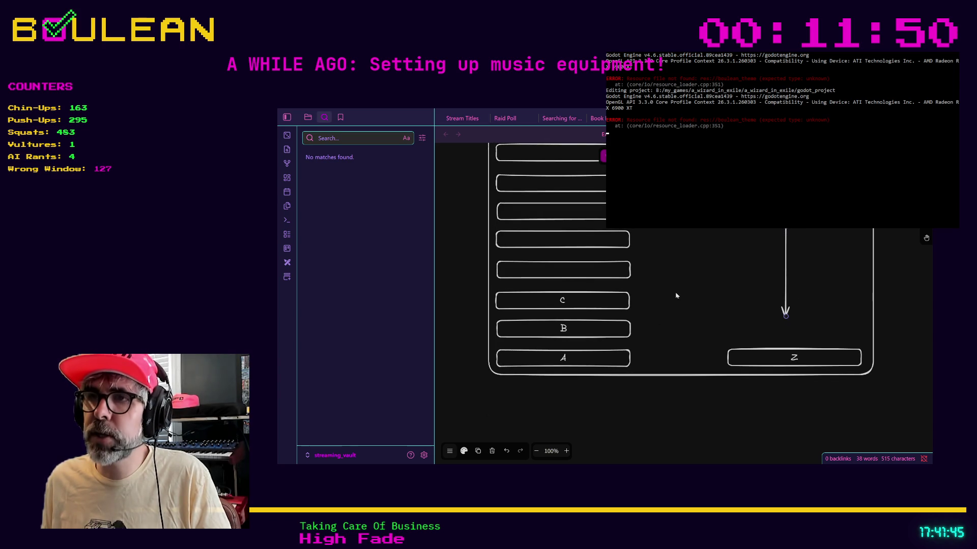
{"action": "left_click", "coordinate": [621, 356]}
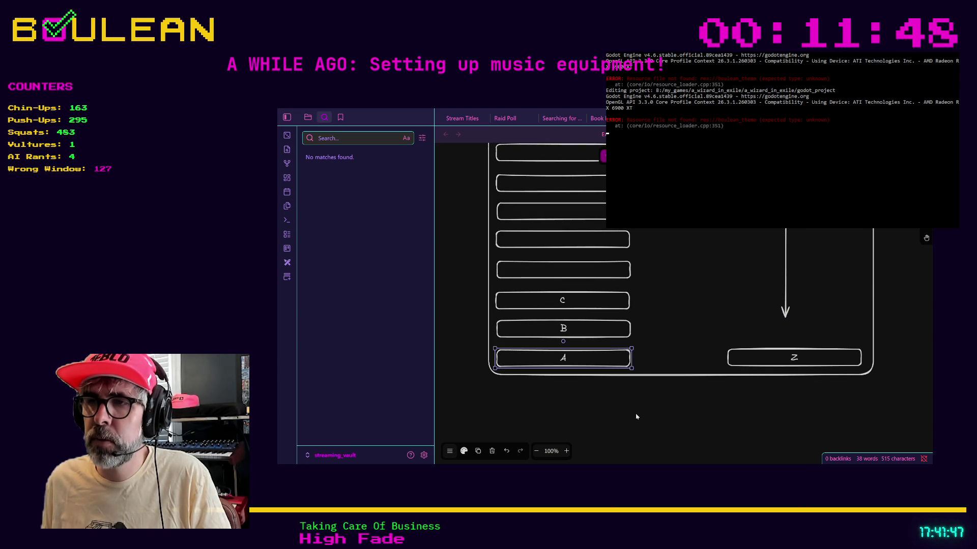
{"action": "scroll", "coordinate": [637, 413], "scroll_direction": "down", "scroll_amount": 1}
{"action": "scroll", "coordinate": [637, 411], "scroll_direction": "down", "scroll_amount": 3}
{"action": "left_click_drag", "start_coordinate": [646, 416], "coordinate": [628, 280]}
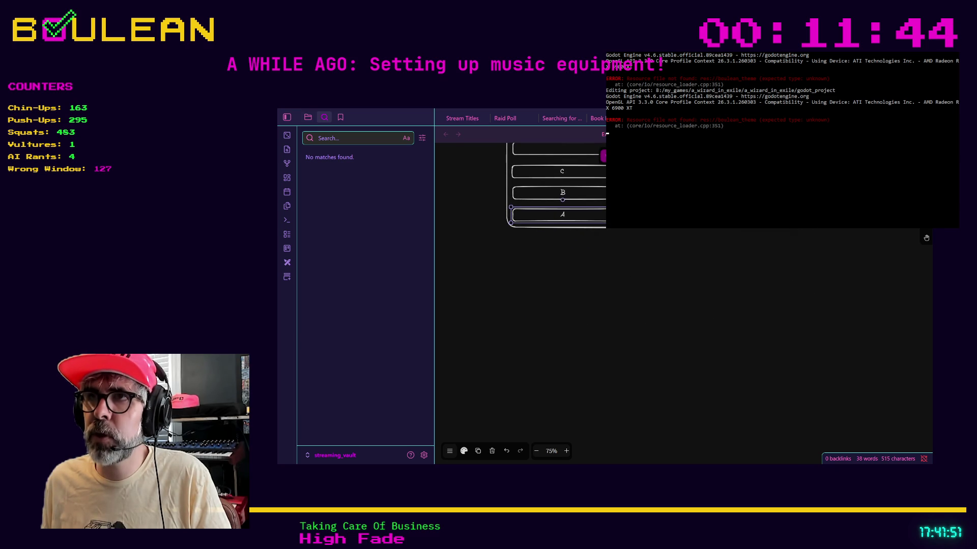
{"action": "left_click", "coordinate": [585, 228]}
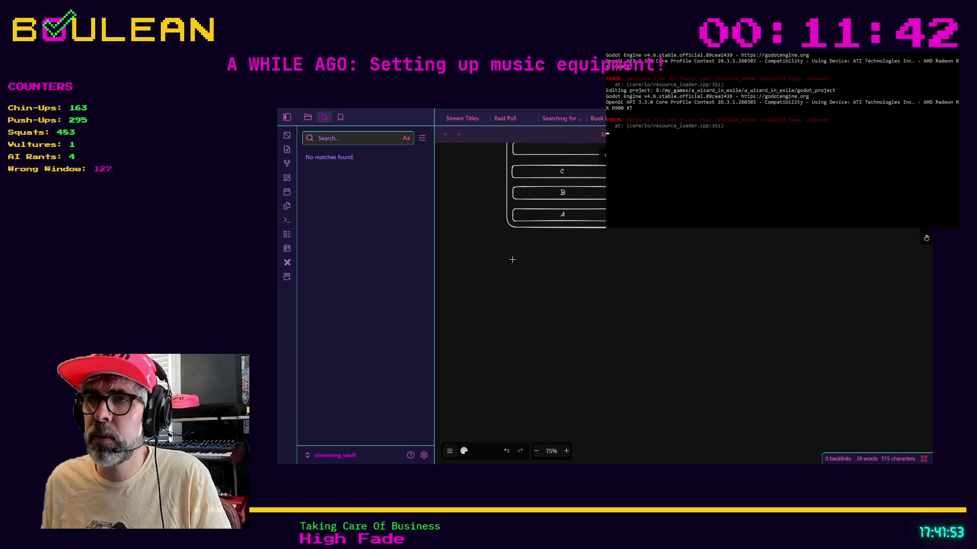
{"action": "mouse_move", "coordinate": [806, 259]}
{"action": "left_mouse_down"}
{"action": "mouse_move", "coordinate": [692, 260]}
{"action": "mouse_move", "coordinate": [501, 299]}
{"action": "mouse_move", "coordinate": [477, 361]}
{"action": "mouse_move", "coordinate": [472, 422]}
{"action": "left_mouse_up"}
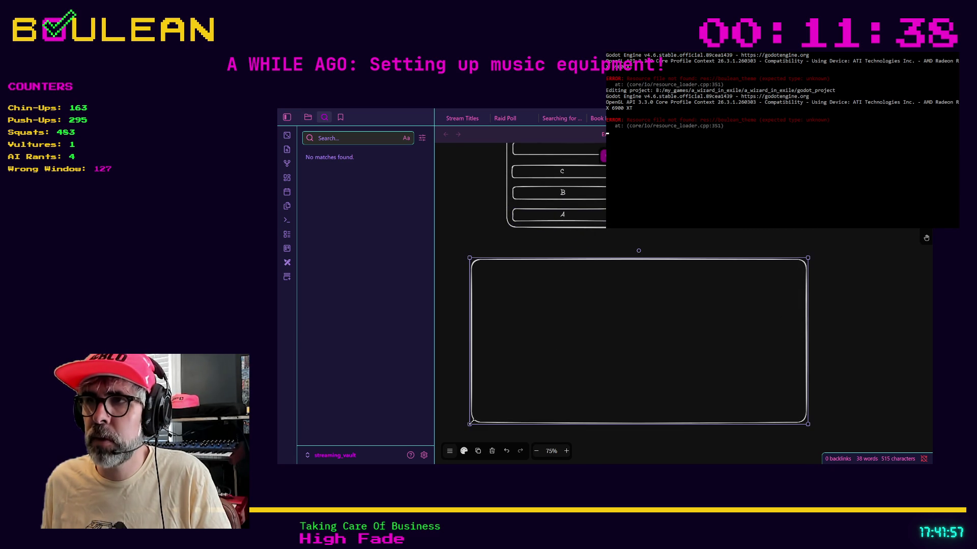
{"action": "key", "text": "Escape"}
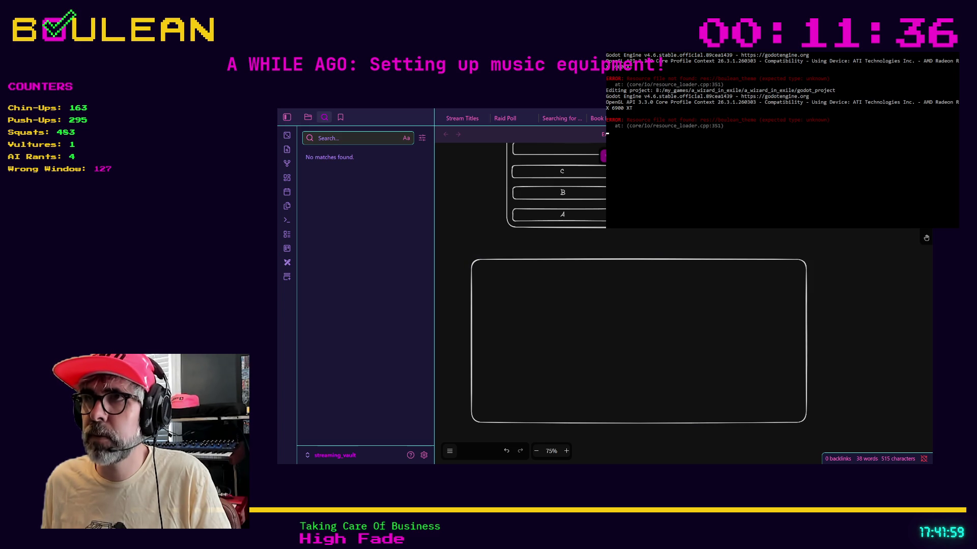
- Draw a tall slot at the box's right end and copy it leftward into a row of six
{"action": "key", "text": "r"}
{"action": "mouse_move", "coordinate": [793, 271]}
{"action": "left_mouse_down"}
{"action": "mouse_move", "coordinate": [758, 280]}
{"action": "mouse_move", "coordinate": [755, 415]}
{"action": "left_mouse_up"}
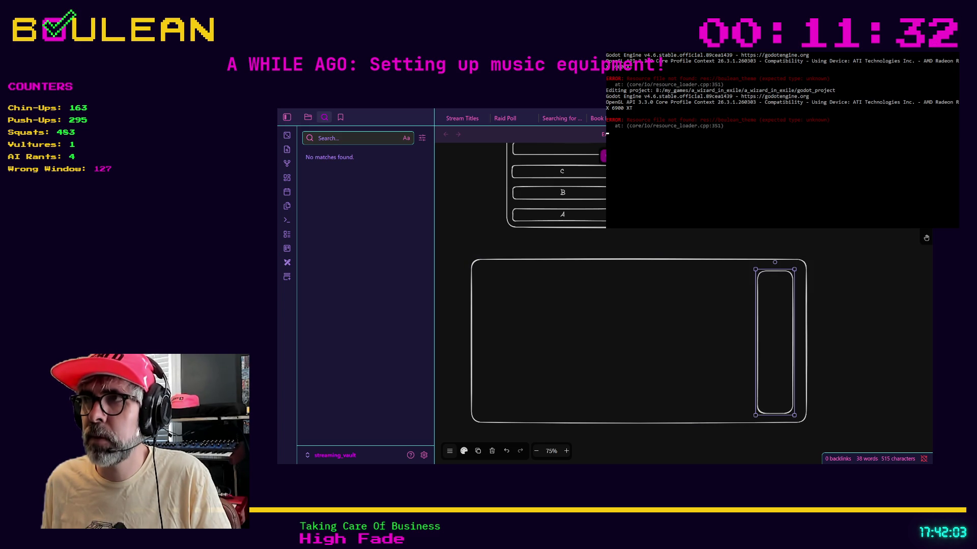
{"action": "key", "text": "Escape"}
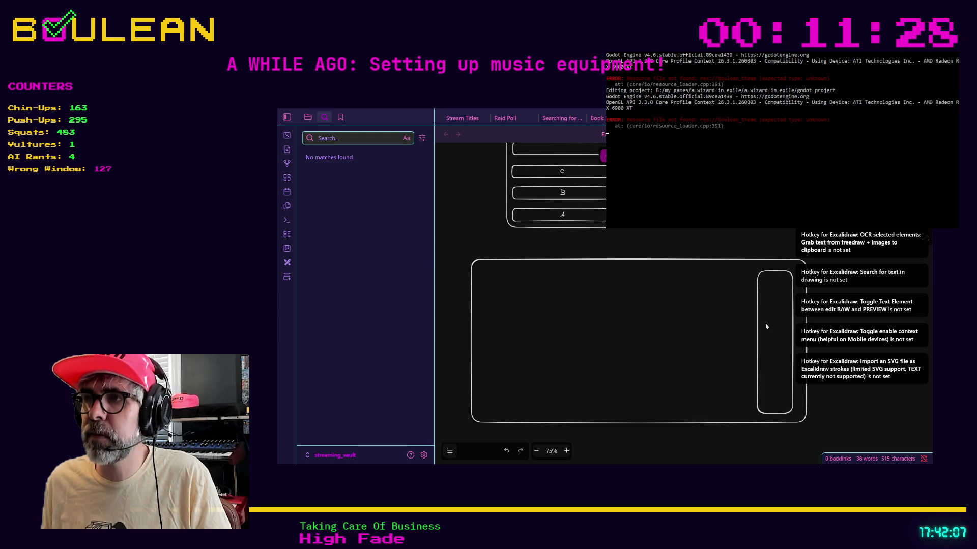
{"action": "left_click_drag", "start_coordinate": [758, 327], "coordinate": [500, 335], "text": "alt"}
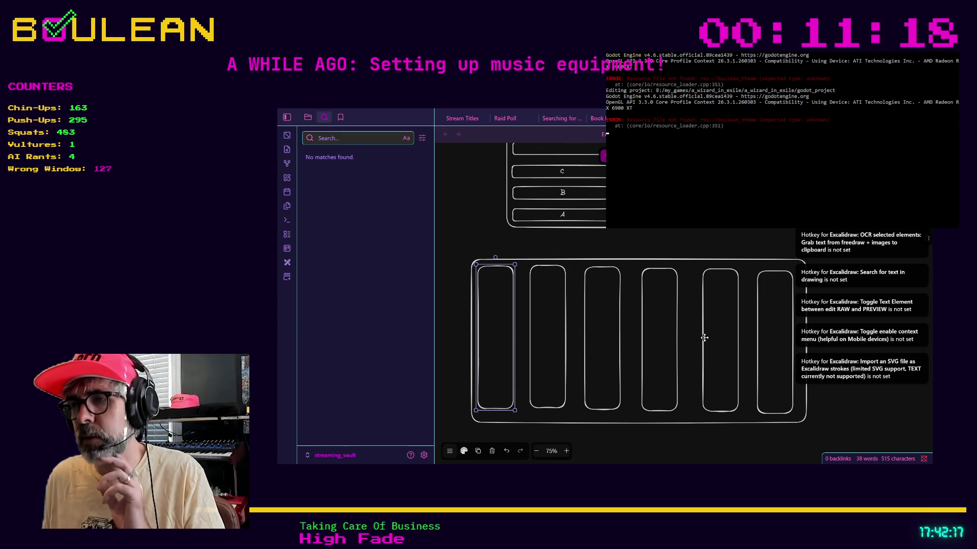
- Label the tall slots from the right as AA, AB, AC and AD
{"action": "left_click", "coordinate": [764, 391]}
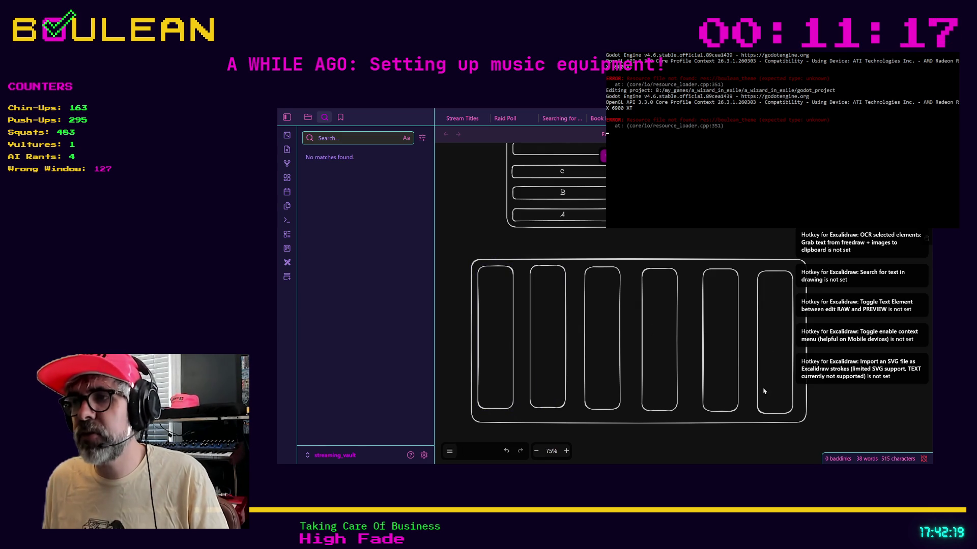
{"action": "left_click", "coordinate": [758, 356]}
{"action": "double_click", "coordinate": [774, 360]}
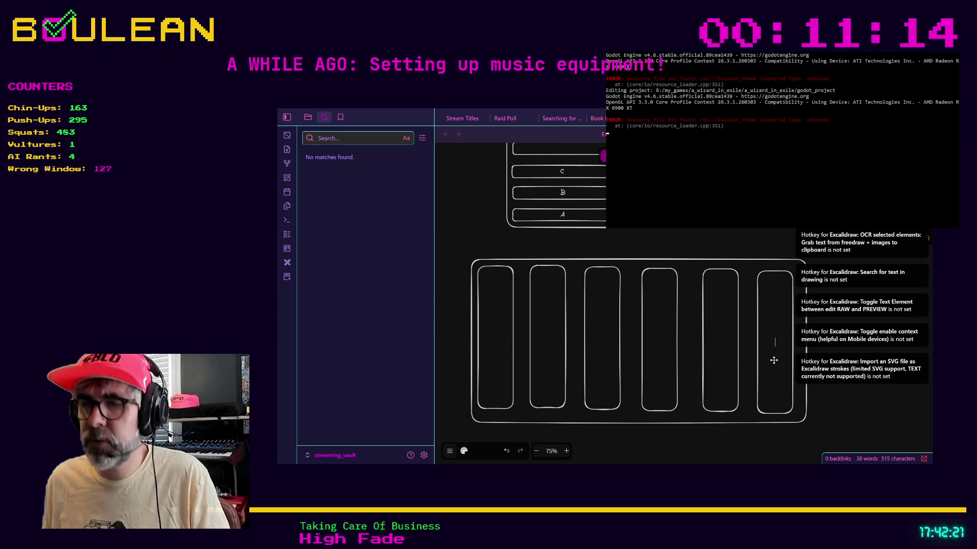
{"action": "type", "text": "AA"}
{"action": "key", "text": "Escape"}
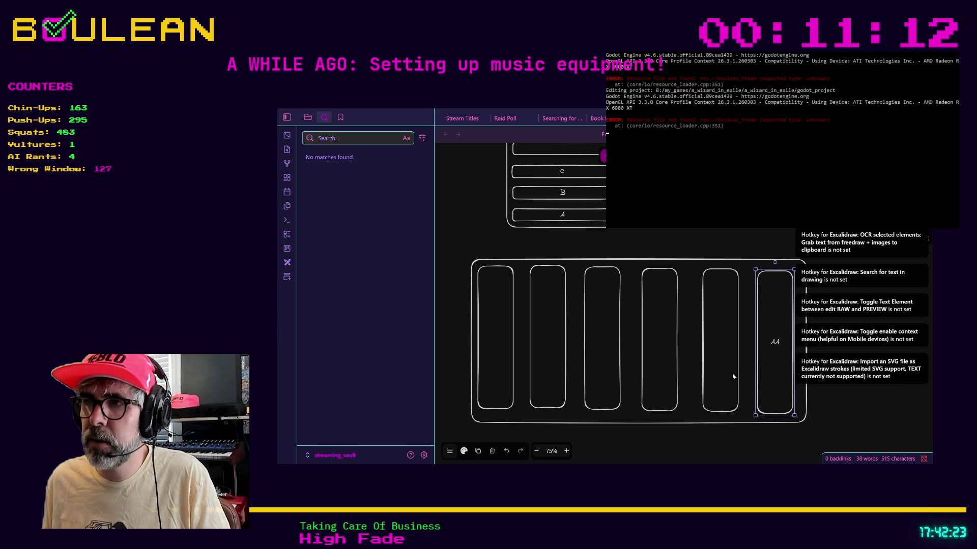
{"action": "double_click", "coordinate": [732, 352]}
{"action": "type", "text": "AB"}
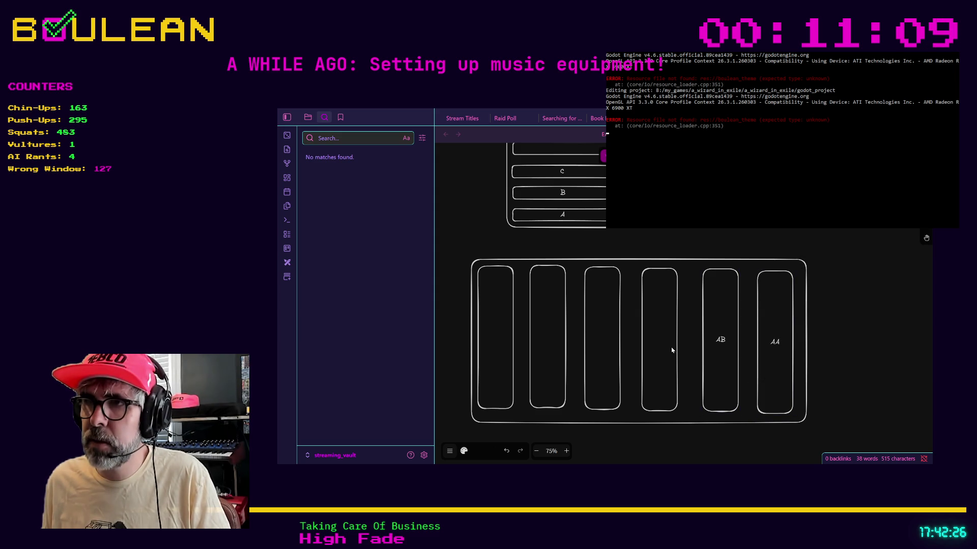
{"action": "double_click", "coordinate": [664, 342]}
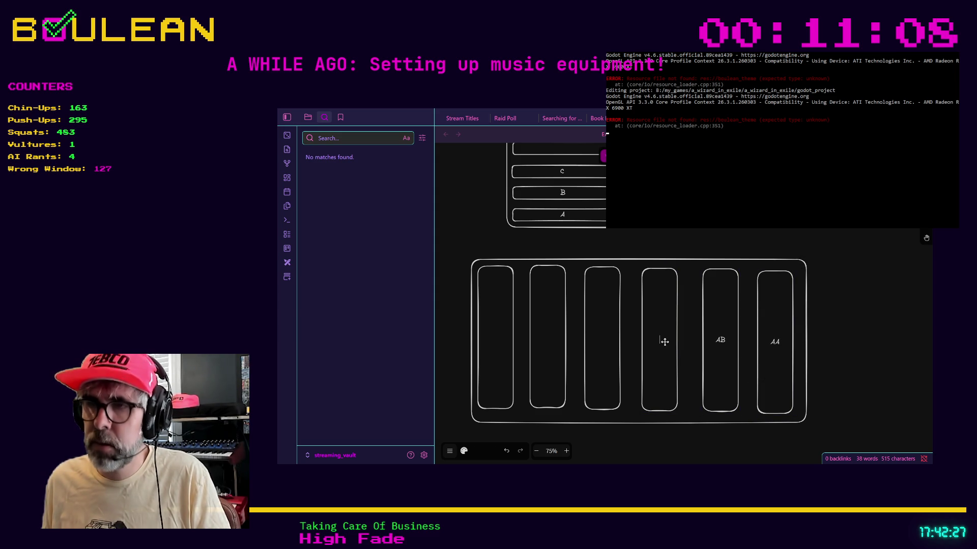
{"action": "type", "text": "AC"}
{"action": "double_click", "coordinate": [616, 347]}
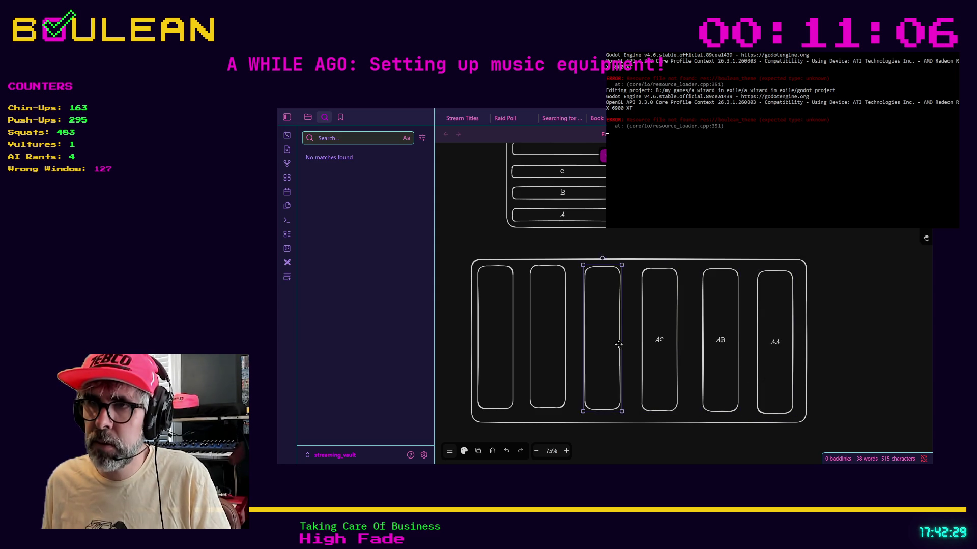
{"action": "type", "text": "AD"}
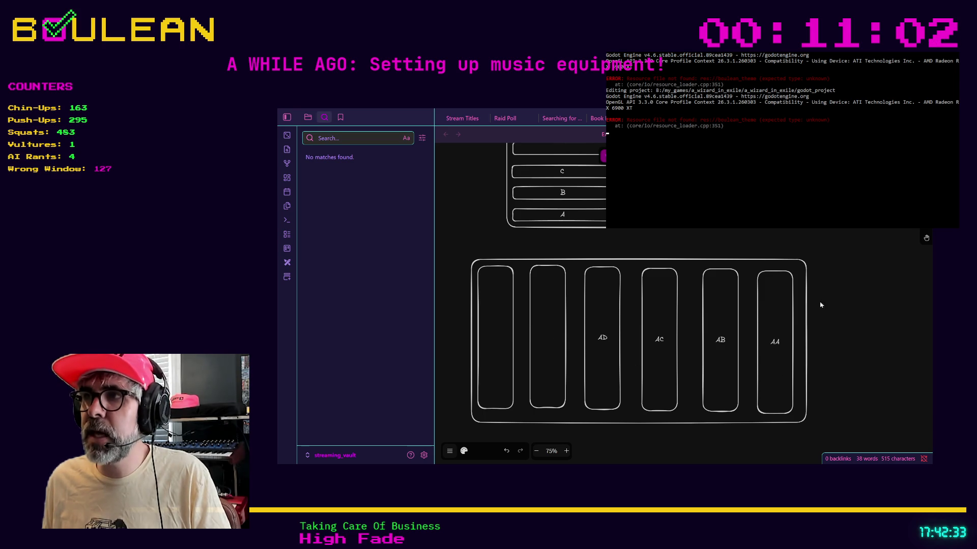
- Draw a tall chest column right of the large box, with a small labelled Chest: box at its bottom
{"action": "mouse_move", "coordinate": [842, 239]}
{"action": "left_mouse_down"}
{"action": "mouse_move", "coordinate": [901, 433]}
{"action": "mouse_move", "coordinate": [804, 372]}
{"action": "mouse_move", "coordinate": [742, 365]}
{"action": "left_mouse_up"}
{"action": "key", "text": "r"}
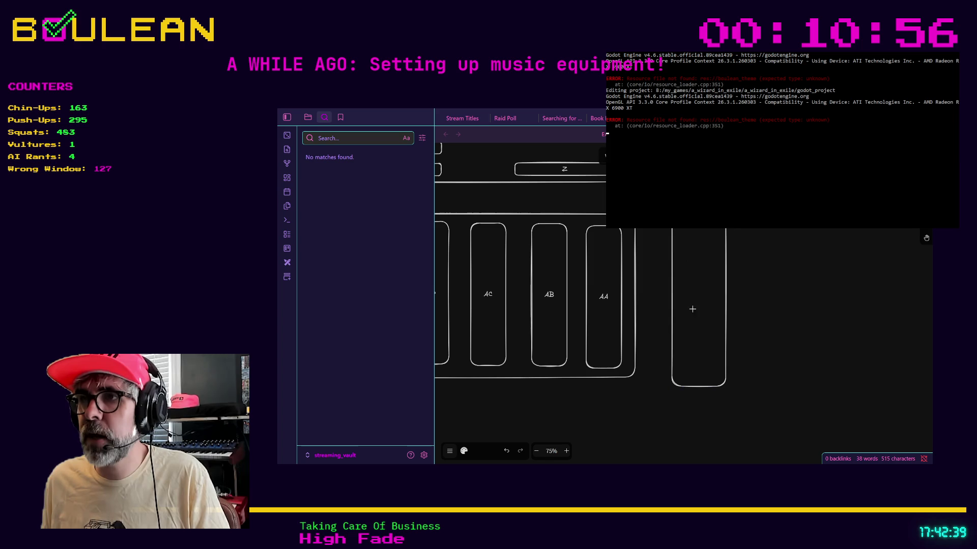
{"action": "left_click_drag", "start_coordinate": [678, 350], "coordinate": [718, 377]}
{"action": "left_click", "coordinate": [698, 373]}
{"action": "double_click", "coordinate": [697, 365]}
{"action": "type", "text": "Cryst"}
- Duplicate the Chest: box upward to stack copies up the column
{"action": "left_click", "coordinate": [772, 377]}
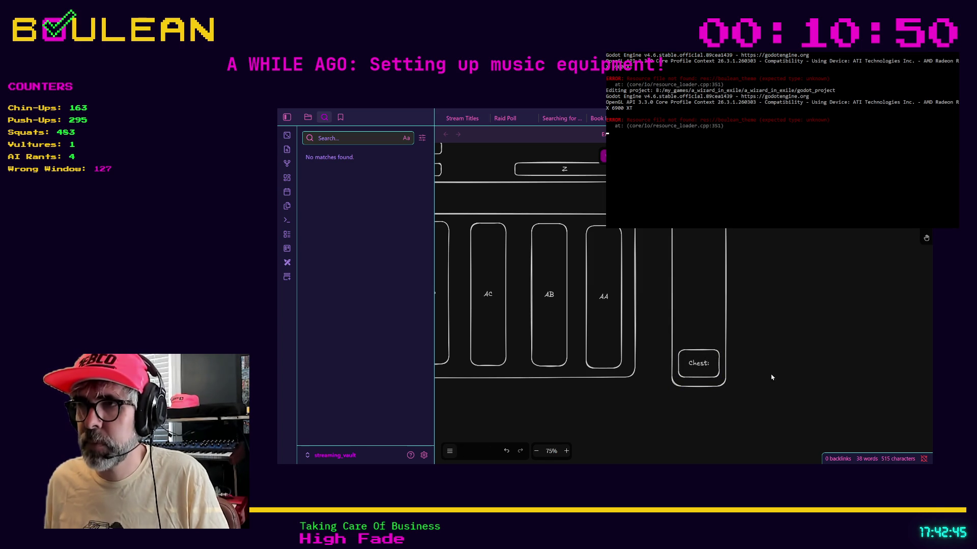
{"action": "left_click", "coordinate": [706, 378]}
{"action": "left_click_drag", "start_coordinate": [703, 377], "coordinate": [703, 237]}
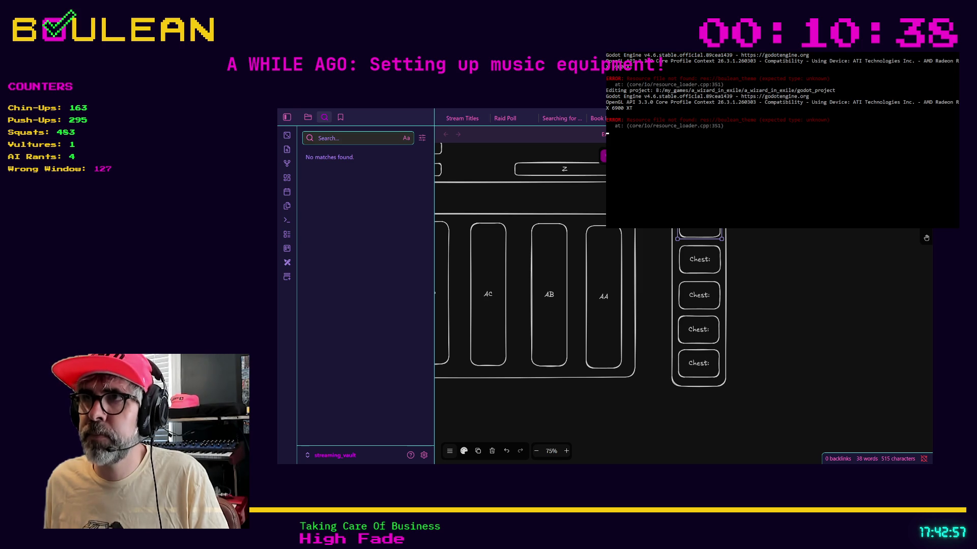
{"action": "left_click", "coordinate": [743, 247]}
- Add a free-standing AA text label beside the chest column
{"action": "double_click", "coordinate": [743, 267]}
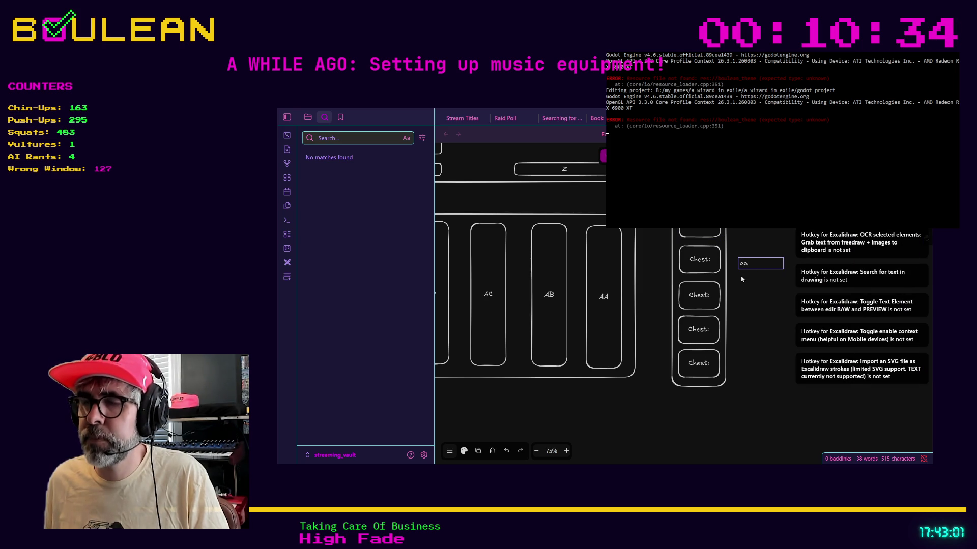
{"action": "key", "text": "BackSpace"}
{"action": "key", "text": "BackSpace"}
{"action": "type", "text": "AA"}
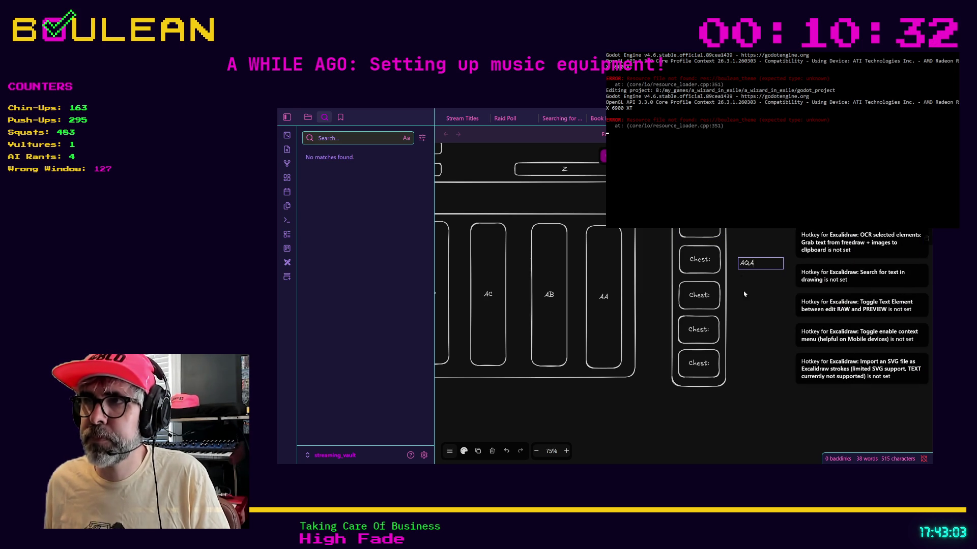
{"action": "left_click", "coordinate": [745, 289]}
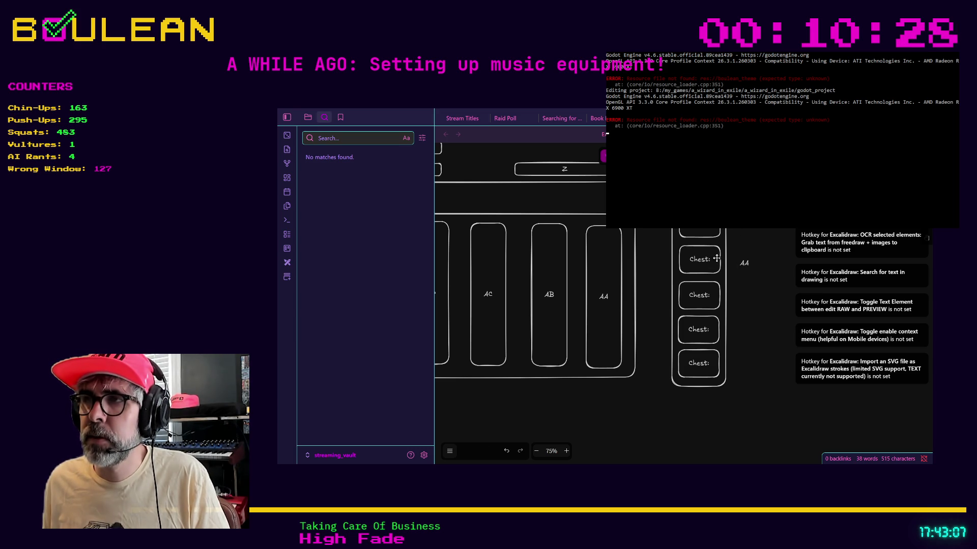
- Append AAA to the bottom Chest: box and AAB to the one above it
{"action": "left_click", "coordinate": [707, 363]}
{"action": "double_click", "coordinate": [710, 371]}
{"action": "key", "text": "End"}
{"action": "type", "text": "AAA"}
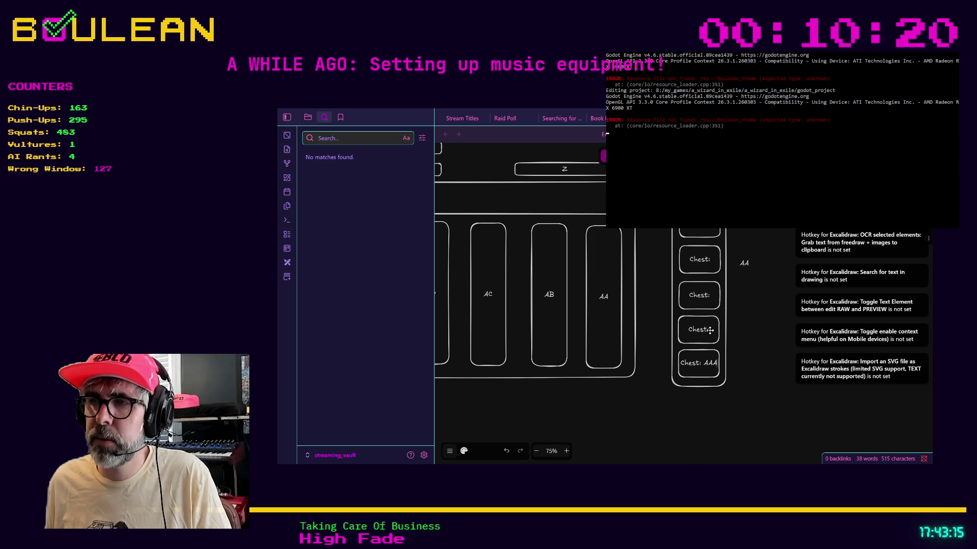
{"action": "left_click", "coordinate": [710, 330]}
{"action": "double_click", "coordinate": [714, 330]}
{"action": "key", "text": "Escape"}
{"action": "key", "text": "Return"}
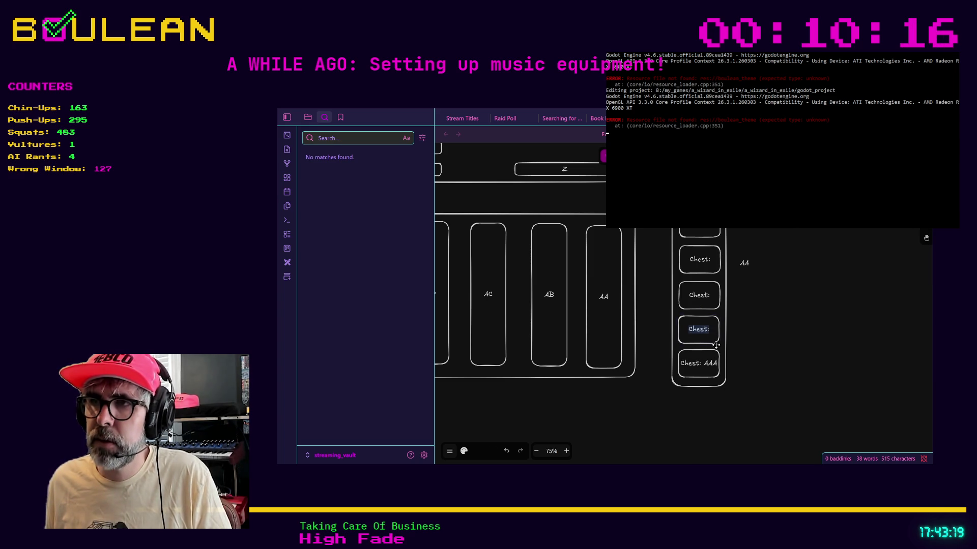
{"action": "type", "text": "AAB"}
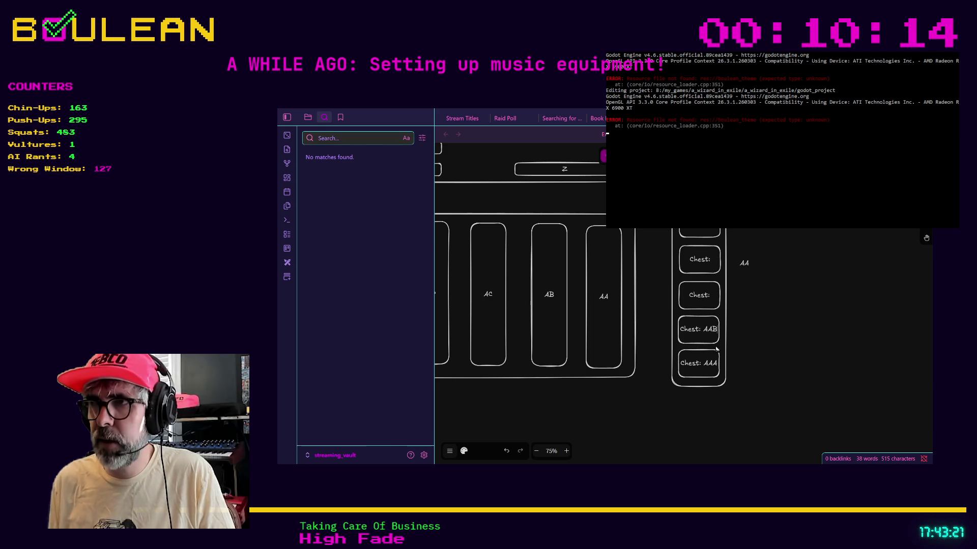
- Append AAC to the next Chest: box up, then clear the selection
{"action": "left_click", "coordinate": [712, 298]}
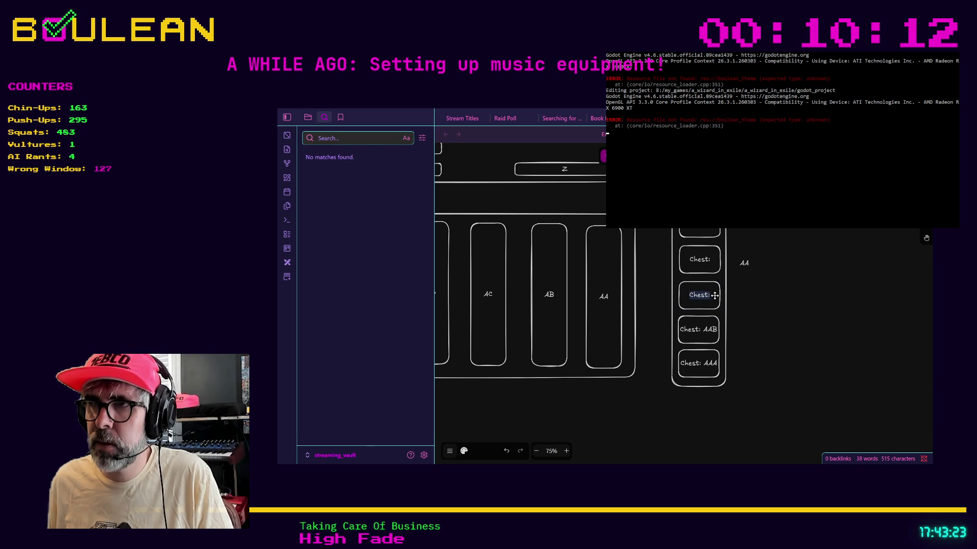
{"action": "double_click", "coordinate": [712, 300]}
{"action": "key", "text": "End"}
{"action": "type", "text": "AAC"}
{"action": "left_click", "coordinate": [709, 262]}
{"action": "key", "text": "Escape"}
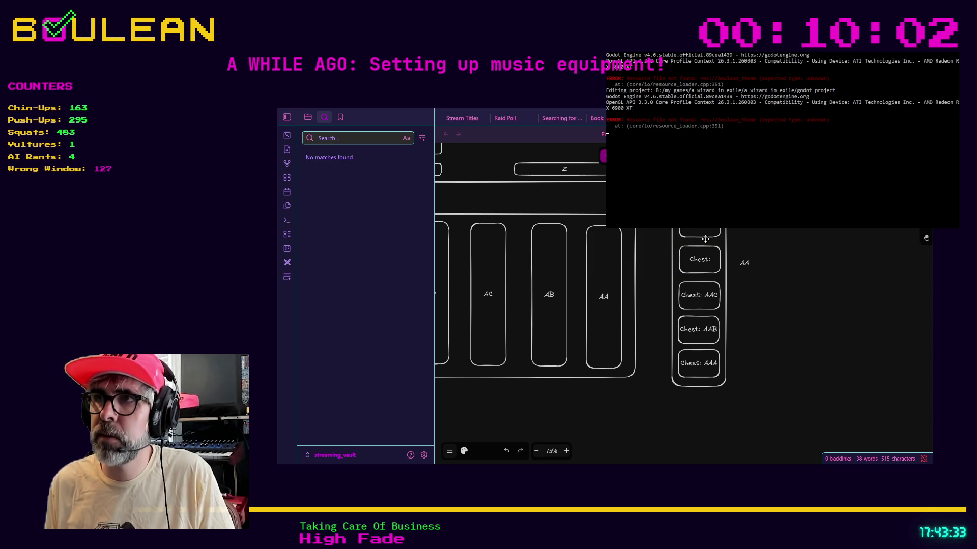
{"action": "left_click", "coordinate": [755, 306]}
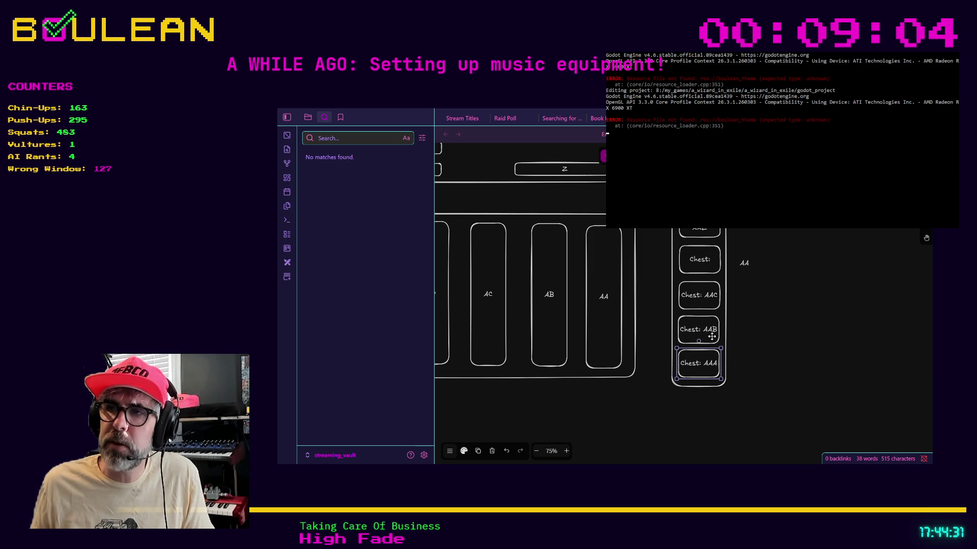
{"action": "left_click", "coordinate": [708, 307]}
{"action": "left_click", "coordinate": [707, 269]}
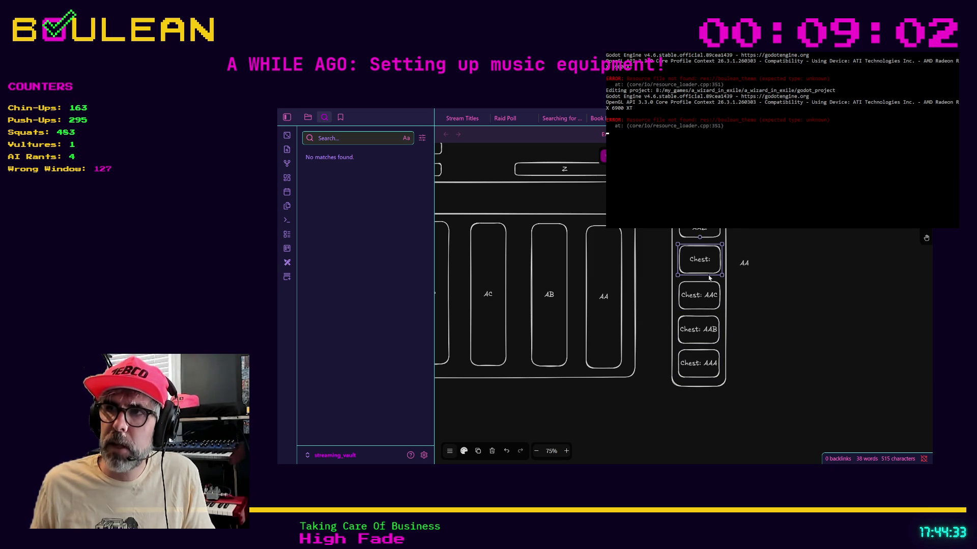
{"action": "left_click", "coordinate": [711, 370]}
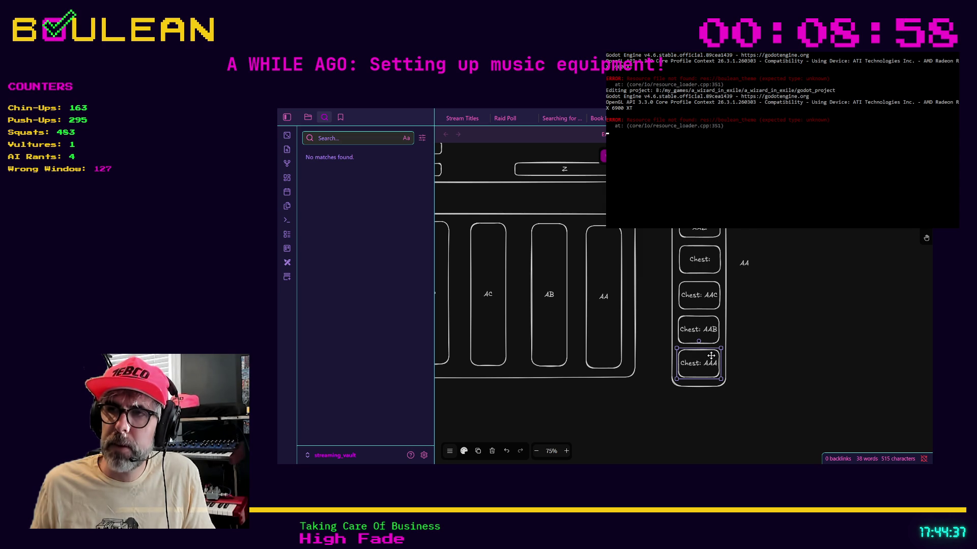
{"action": "left_click", "coordinate": [711, 338]}
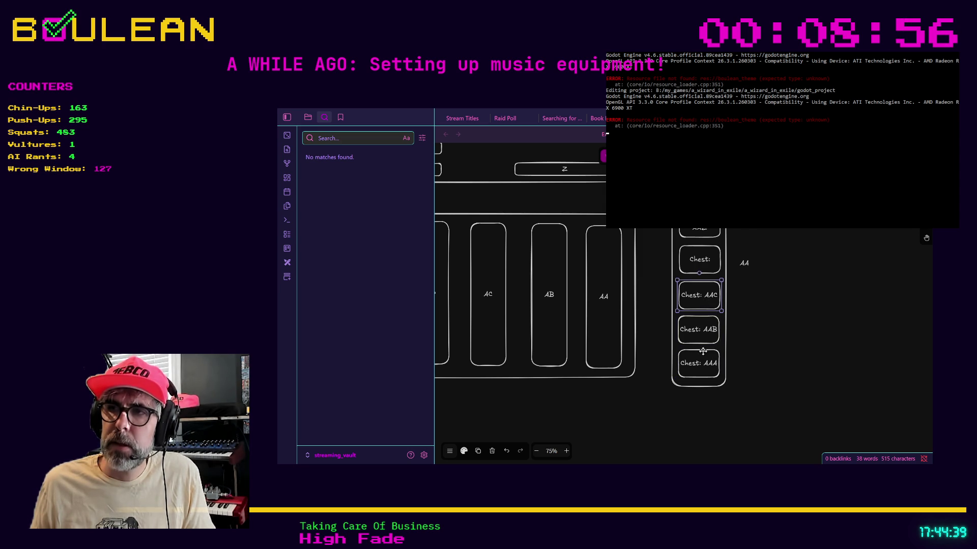
{"action": "left_click", "coordinate": [703, 305]}
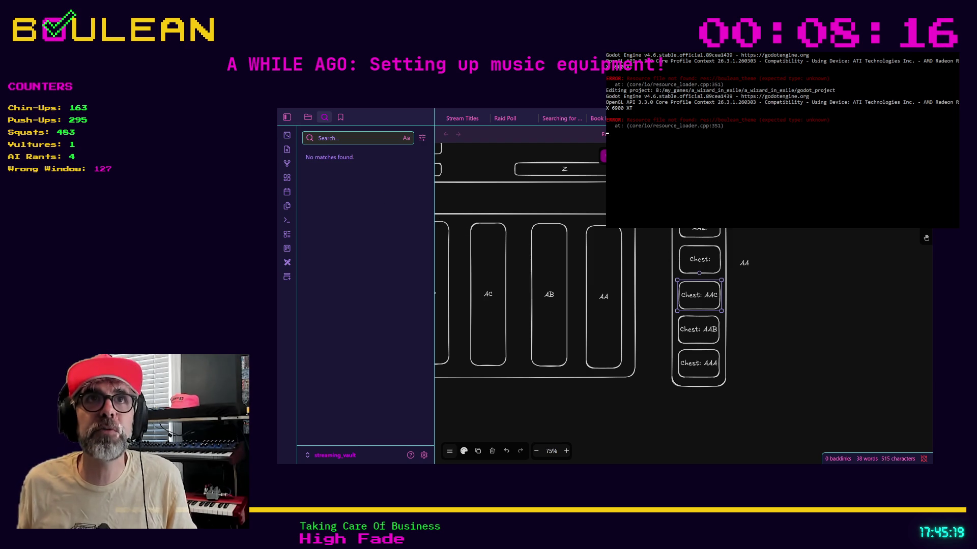
{"action": "left_click", "coordinate": [693, 252]}
{"action": "left_click", "coordinate": [600, 283]}
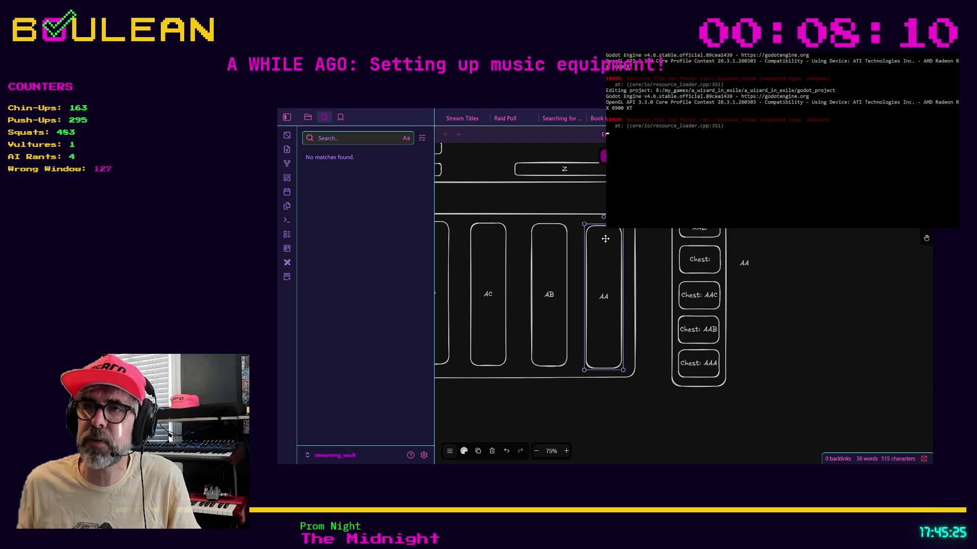
{"action": "left_click", "coordinate": [647, 269]}
{"action": "left_click", "coordinate": [611, 268]}
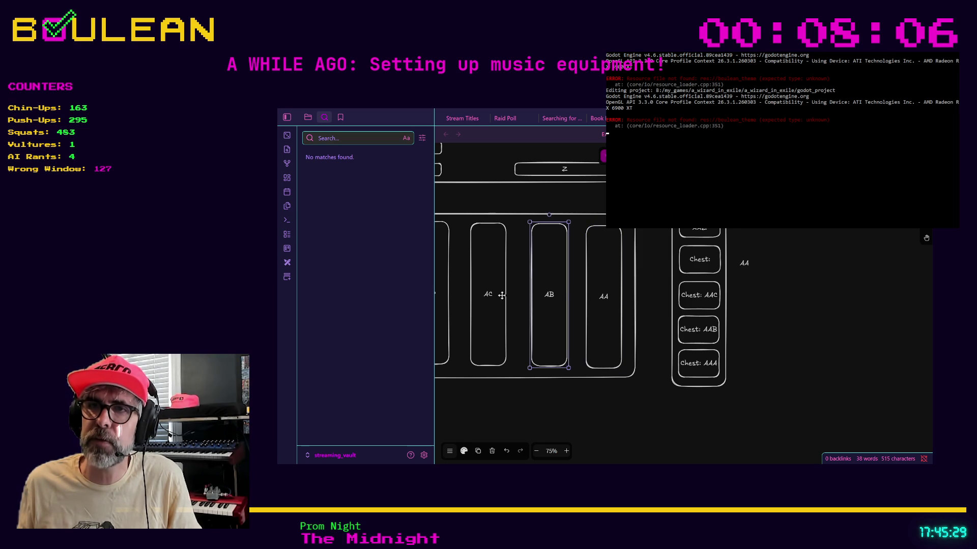
{"action": "left_click", "coordinate": [444, 295]}
{"action": "left_click", "coordinate": [479, 297]}
{"action": "left_click", "coordinate": [445, 295]}
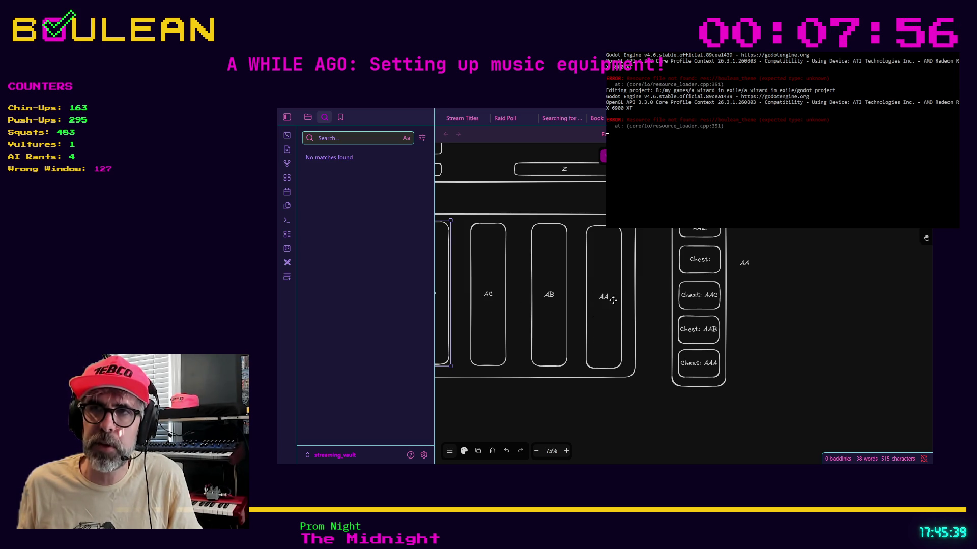
{"action": "left_click", "coordinate": [651, 273]}
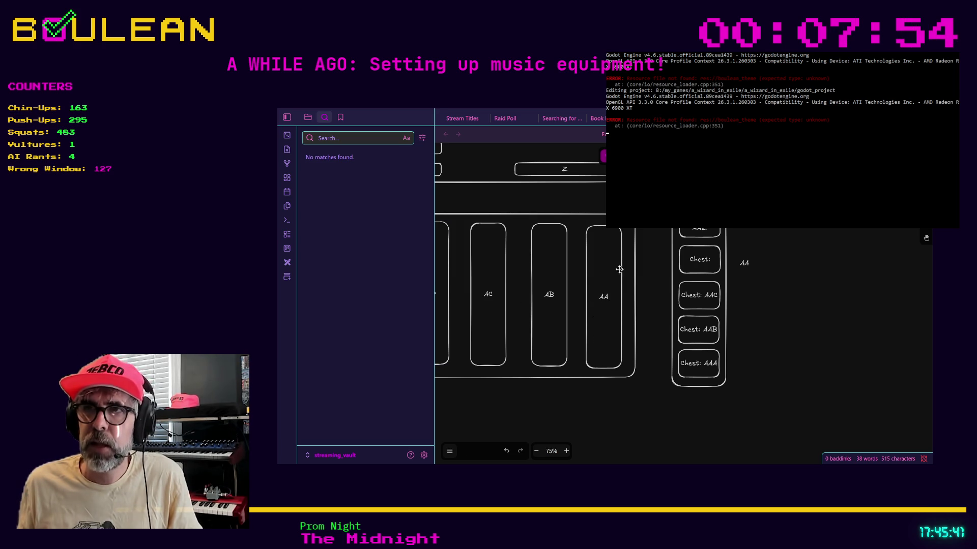
{"action": "left_click", "coordinate": [599, 298]}
{"action": "left_click", "coordinate": [649, 277]}
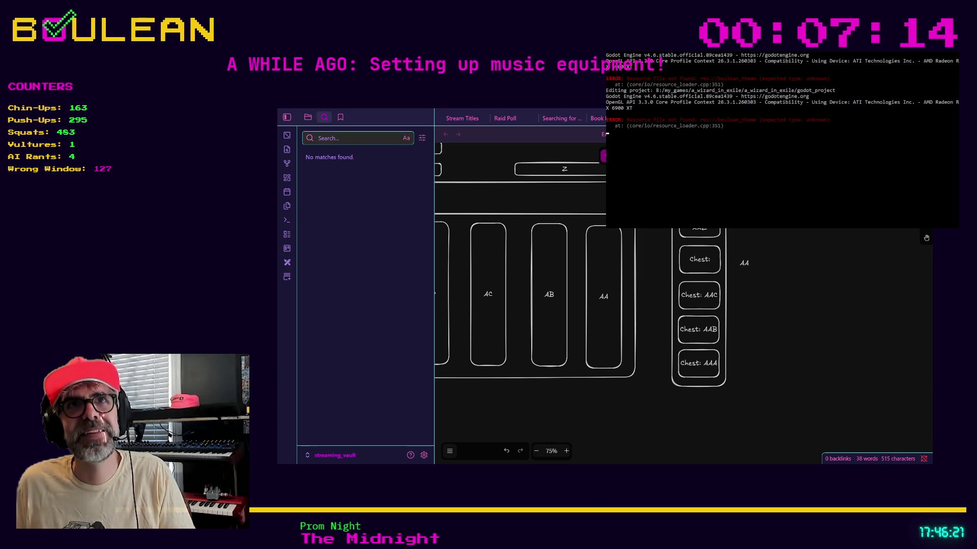
{"action": "left_click", "coordinate": [701, 368]}
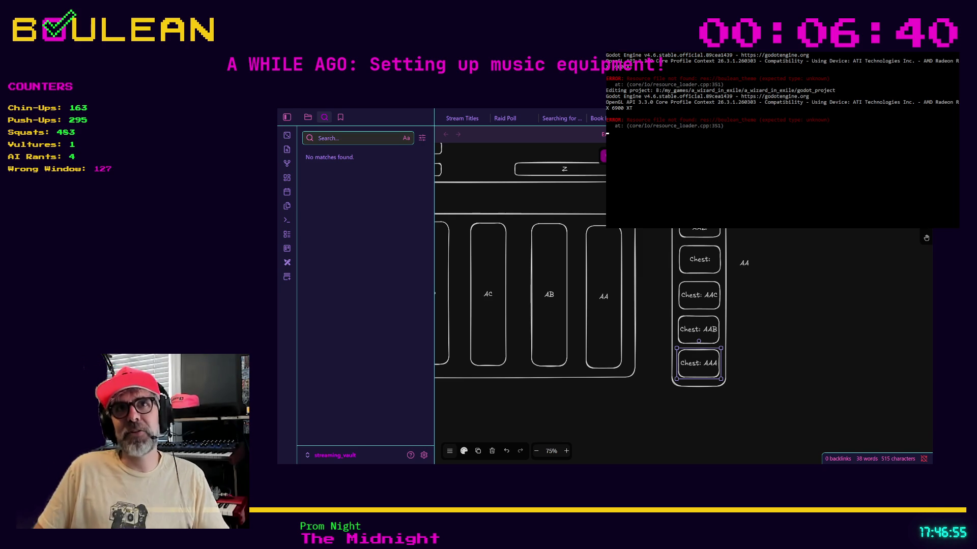
- Drop the AA text label next to the Chest: AAC box, away from the unlabeled Chest: box
{"action": "left_click", "coordinate": [745, 265]}
{"action": "left_click_drag", "start_coordinate": [745, 265], "coordinate": [748, 292]}
{"action": "left_click", "coordinate": [756, 327]}
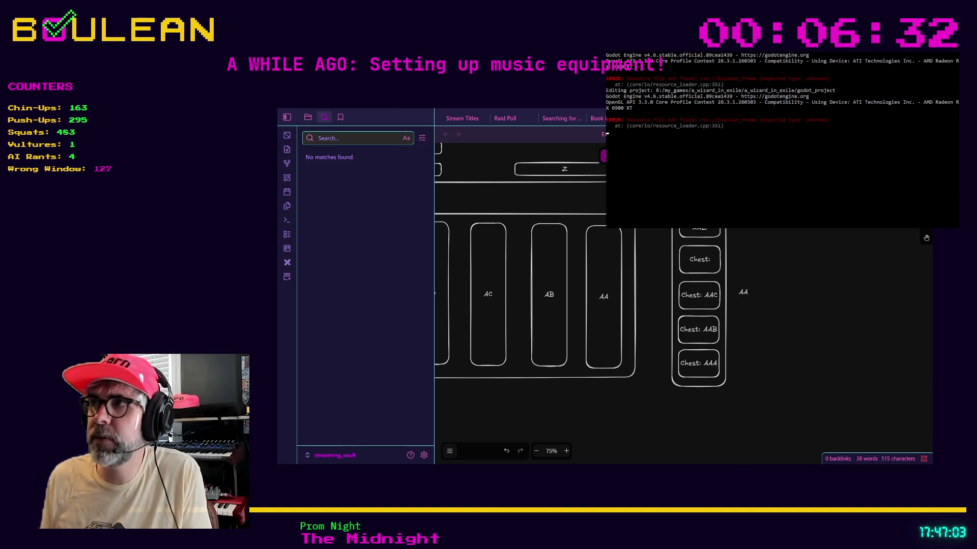
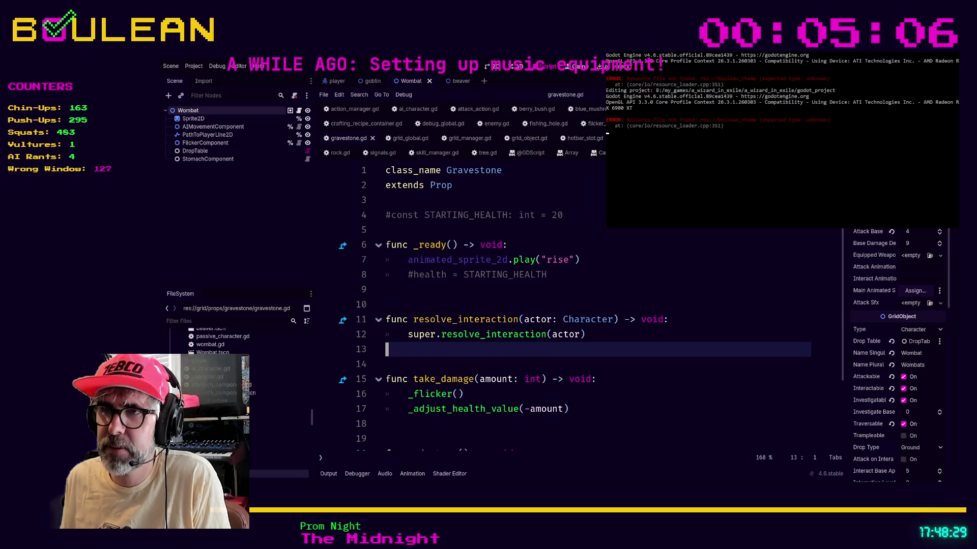
- Inspect empty lines 10 and 14 of gravestone.gd in the script editor
{"action": "left_click", "coordinate": [558, 300]}
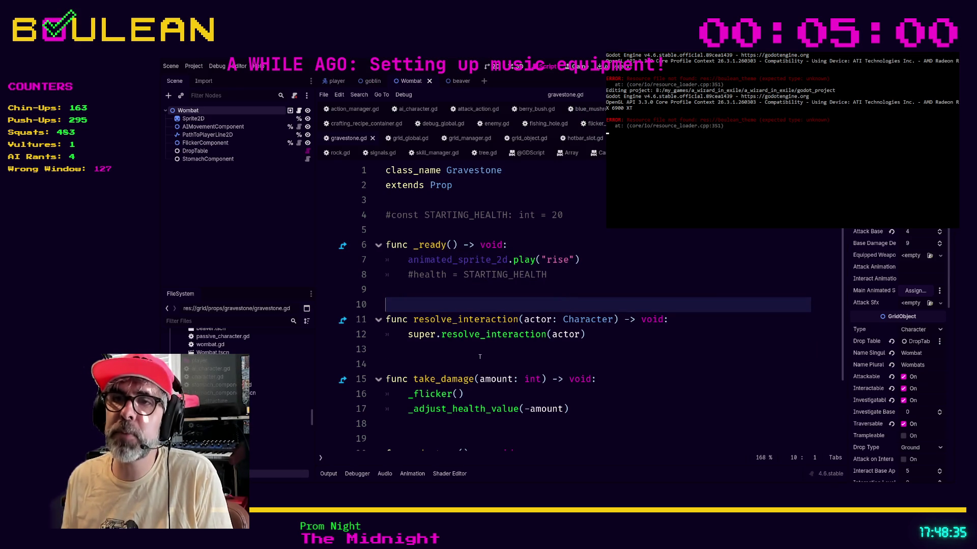
{"action": "left_click", "coordinate": [462, 358]}
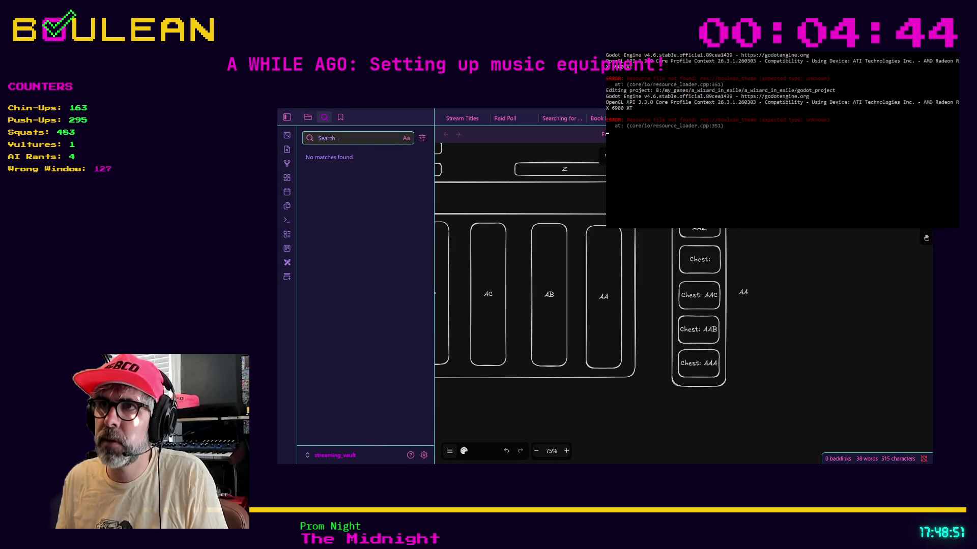
- Stretch the tall column down past the rooms, add rungs, and complete the LADDE label
{"action": "left_click_drag", "start_coordinate": [667, 226], "coordinate": [667, 380]}
{"action": "left_click", "coordinate": [666, 386]}
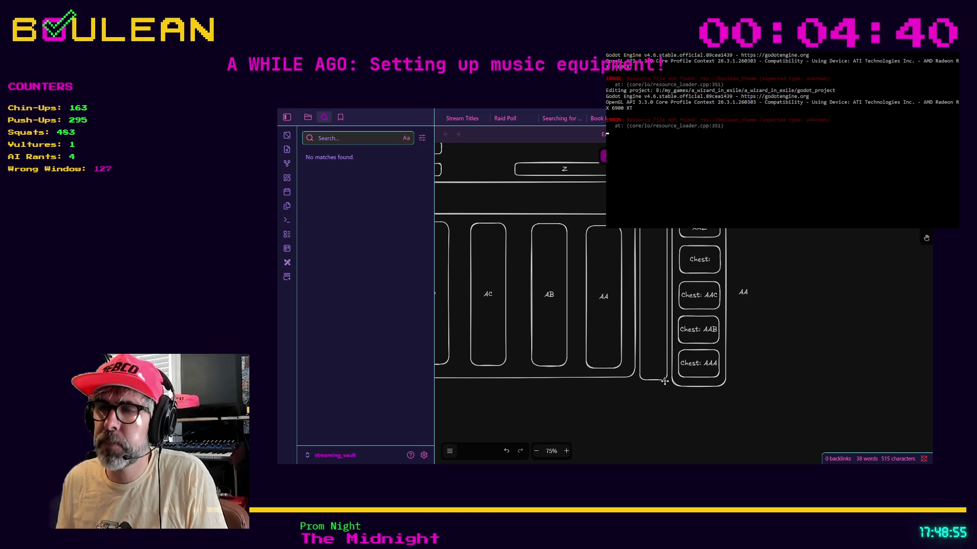
{"action": "key", "text": "r"}
{"action": "left_click_drag", "start_coordinate": [663, 373], "coordinate": [637, 376]}
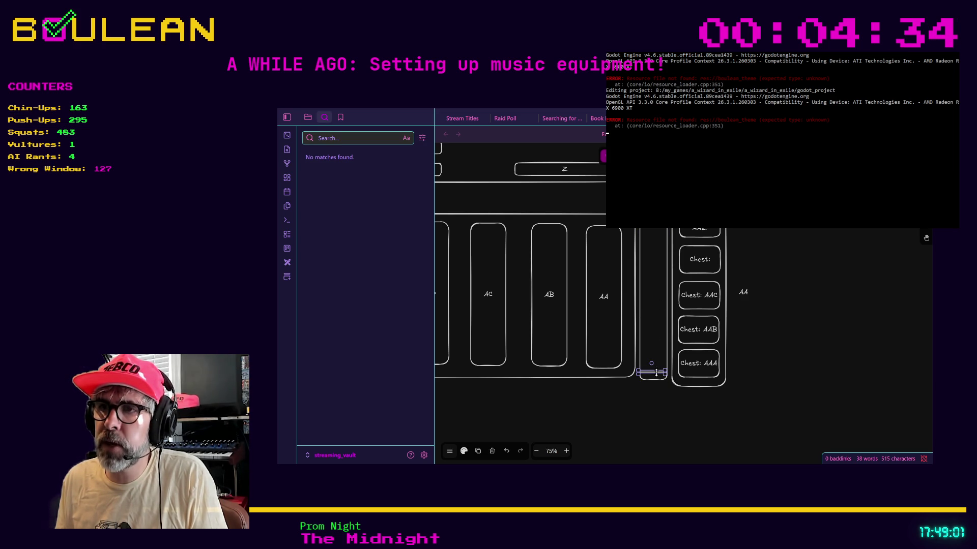
{"action": "mouse_move", "coordinate": [653, 370]}
{"action": "left_mouse_down"}
{"action": "mouse_move", "coordinate": [657, 348]}
{"action": "mouse_move", "coordinate": [661, 357]}
{"action": "left_mouse_up"}
{"action": "key", "text": "r"}
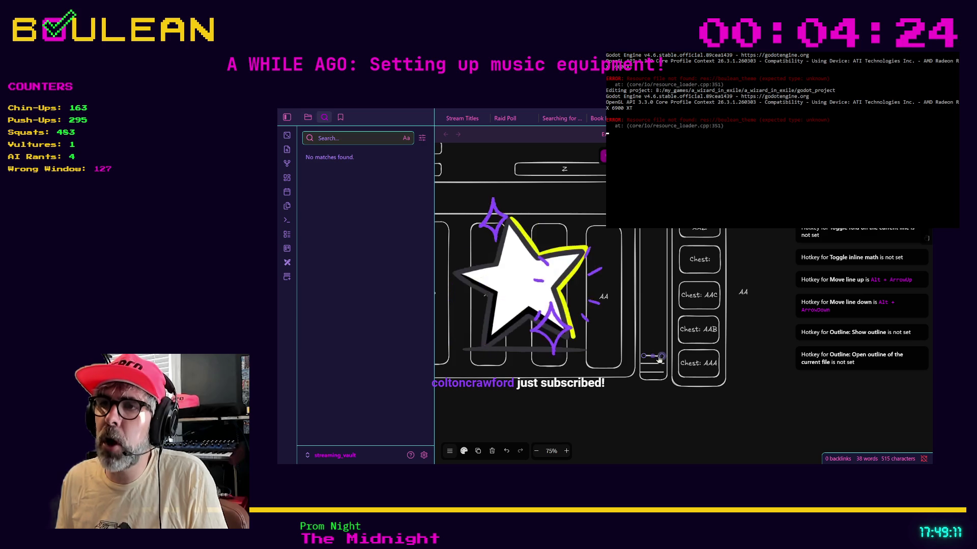
{"action": "left_click_drag", "start_coordinate": [662, 358], "coordinate": [665, 357]}
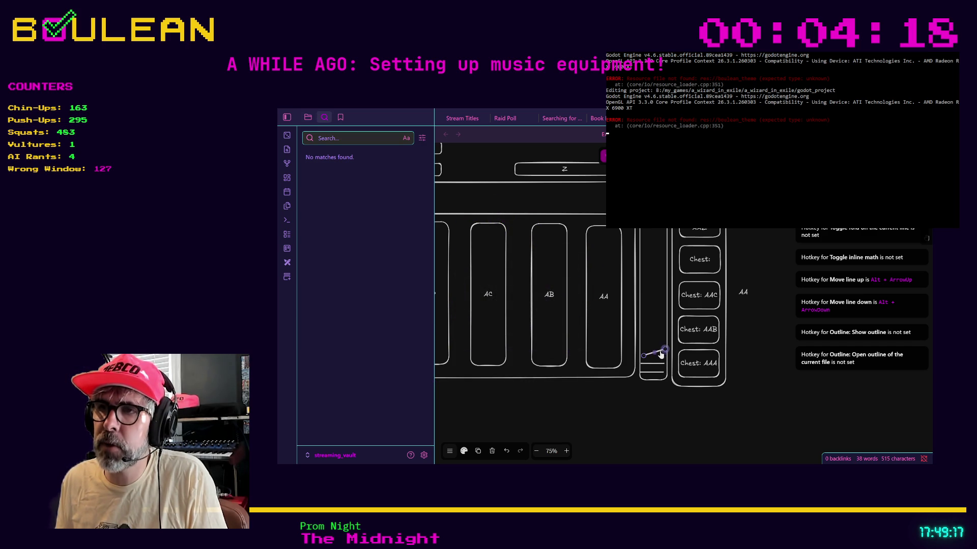
{"action": "left_click", "coordinate": [651, 315]}
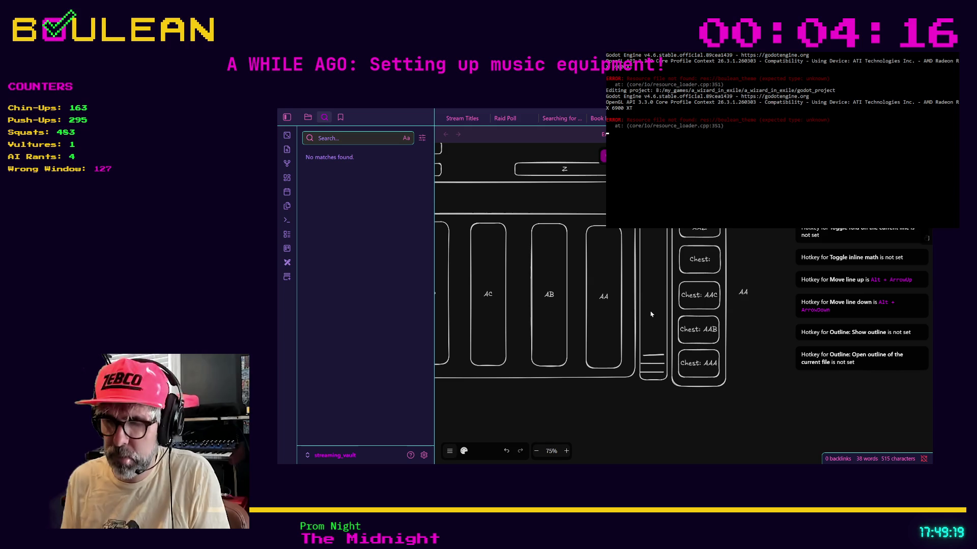
{"action": "type", "text": "LADDE"}
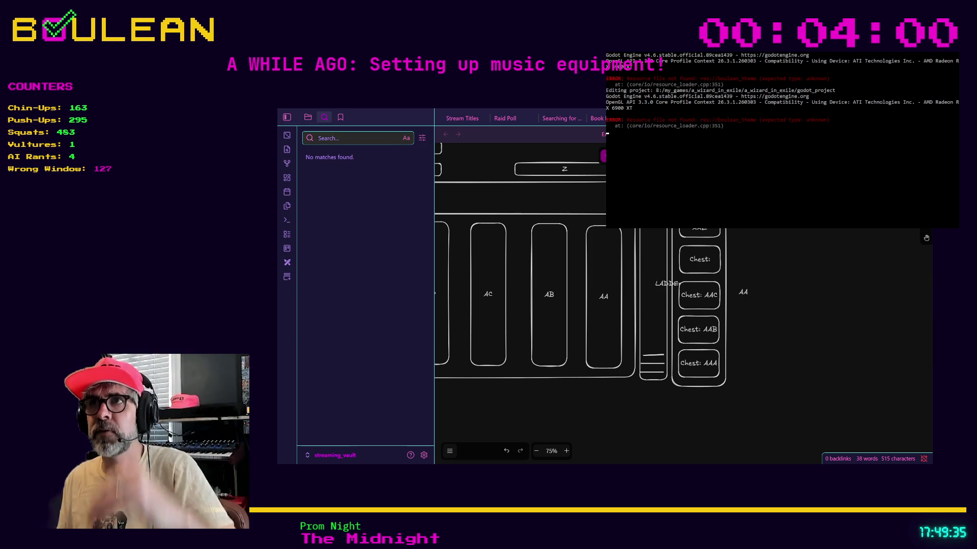
- Draw a long horizontal line above the rooms, move the Chest: AAZ box below, and raise the line
{"action": "key", "text": "r"}
{"action": "left_click_drag", "start_coordinate": [452, 194], "coordinate": [641, 195]}
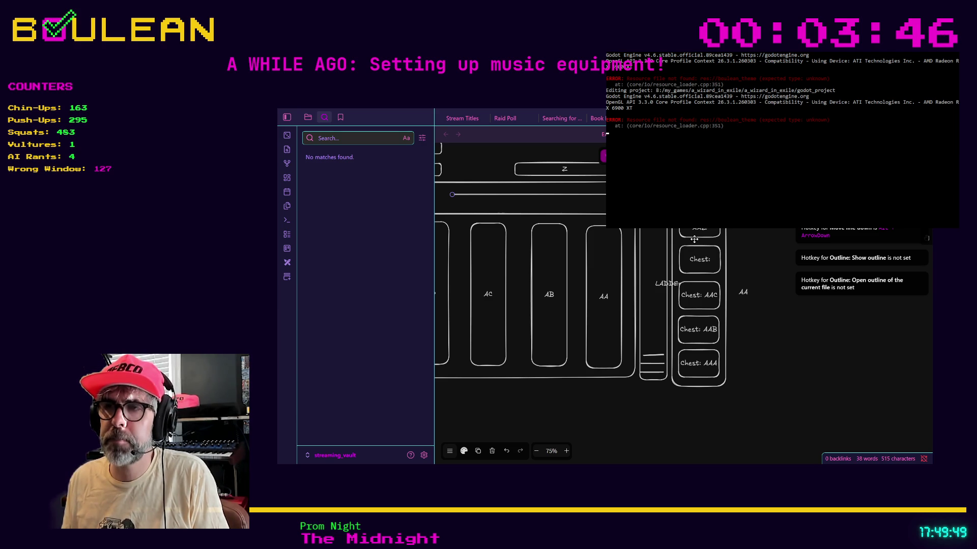
{"action": "mouse_move", "coordinate": [694, 239]}
{"action": "left_mouse_down"}
{"action": "mouse_move", "coordinate": [725, 269]}
{"action": "mouse_move", "coordinate": [621, 461]}
{"action": "left_mouse_up"}
{"action": "left_click", "coordinate": [706, 233]}
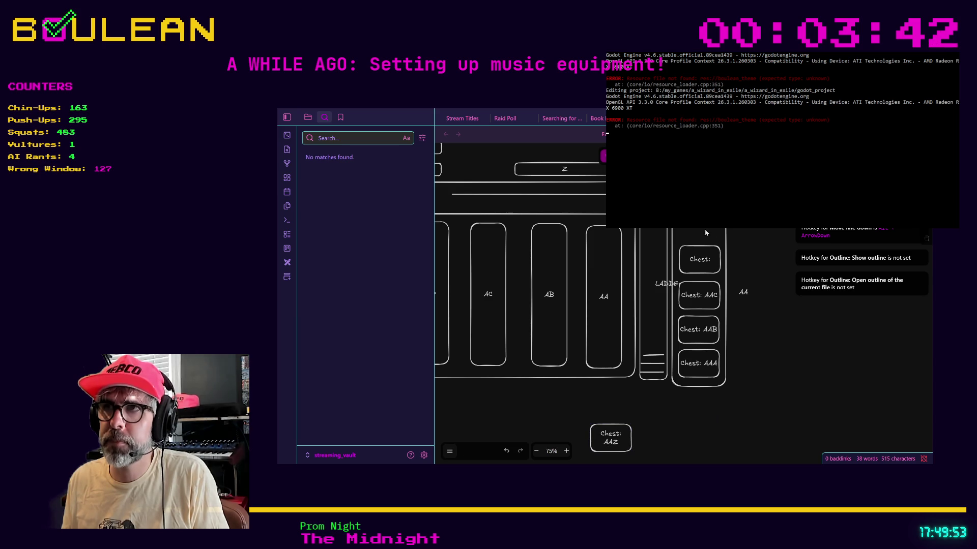
{"action": "left_click", "coordinate": [636, 194]}
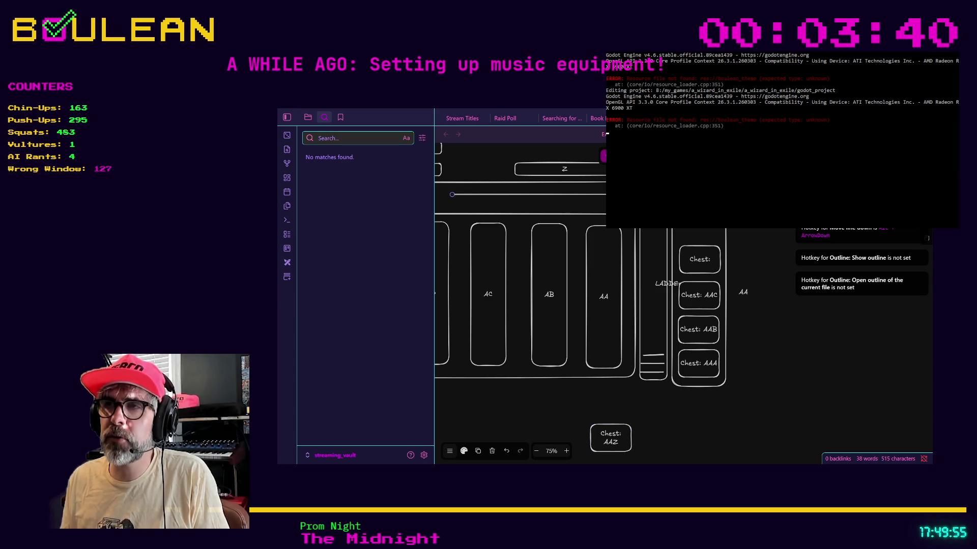
{"action": "mouse_move", "coordinate": [636, 194]}
{"action": "left_mouse_down"}
{"action": "mouse_move", "coordinate": [637, 205]}
{"action": "mouse_move", "coordinate": [638, 190]}
{"action": "left_mouse_up"}
- Nudge the Chest container left, undo it, and pan to the area above the line
{"action": "left_click", "coordinate": [672, 234]}
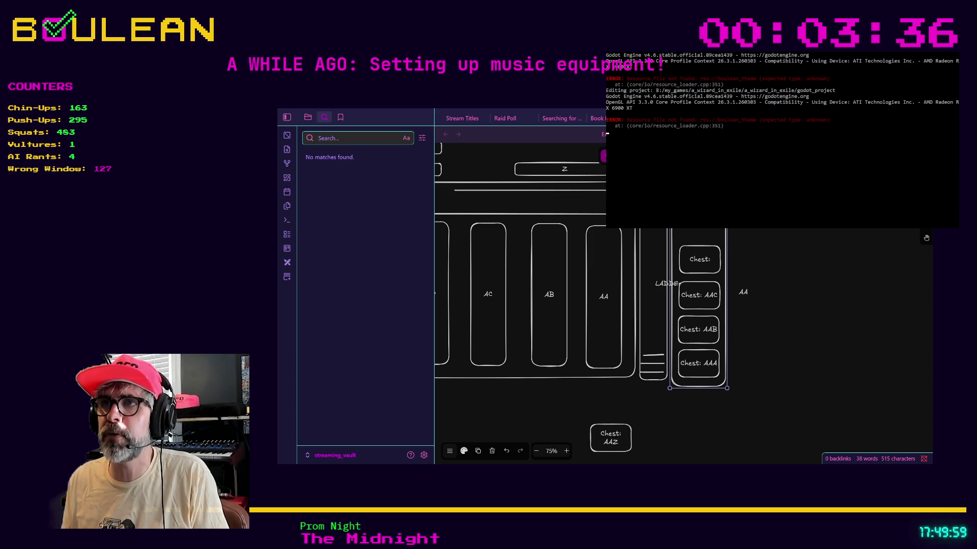
{"action": "key", "text": "Left"}
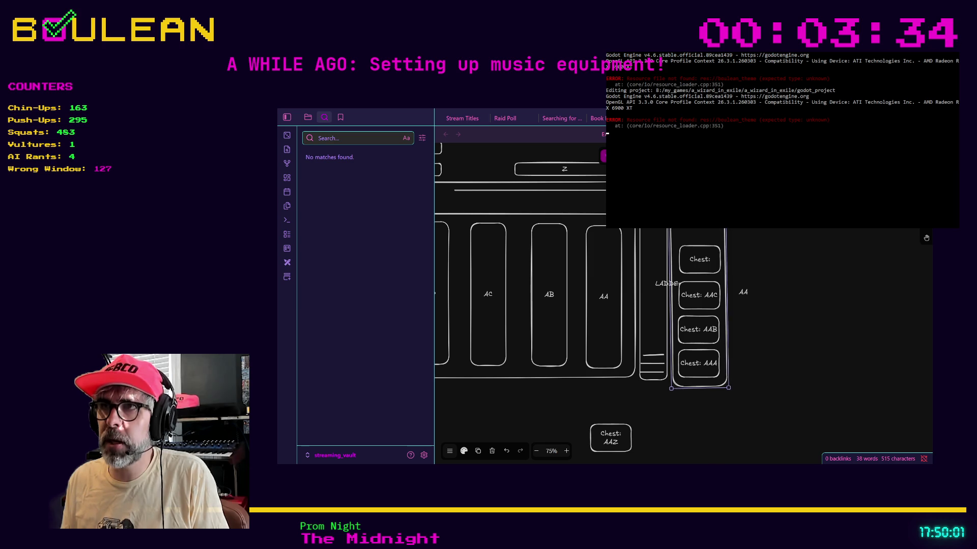
{"action": "key", "text": "ctrl+z"}
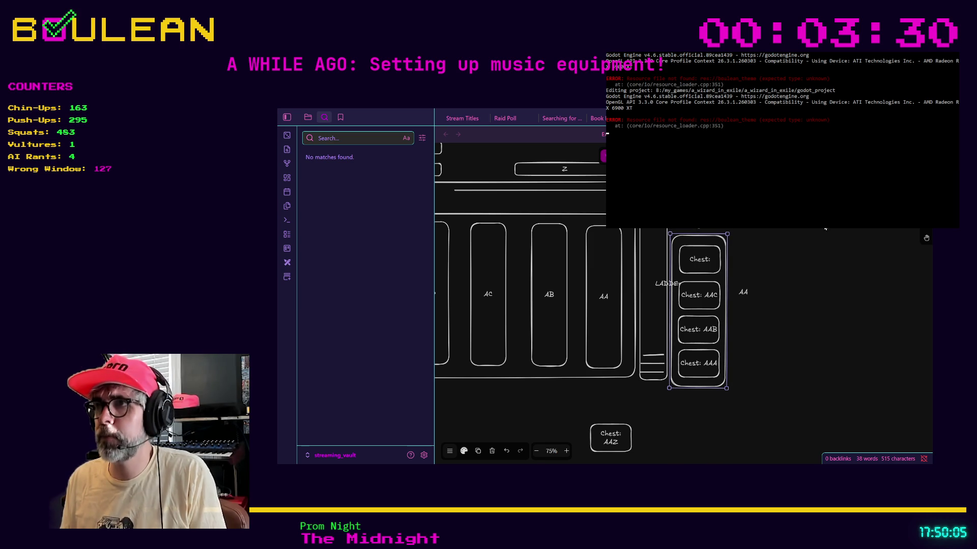
{"action": "left_click_drag", "start_coordinate": [813, 203], "coordinate": [783, 316]}
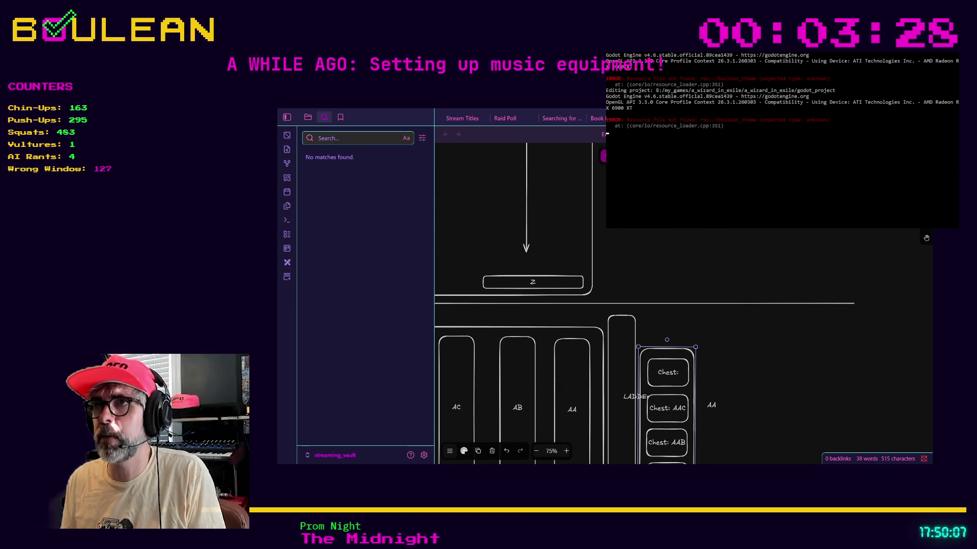
- Draw a circle above the horizontal line with a small square beneath it
{"action": "key", "text": "o"}
{"action": "mouse_move", "coordinate": [720, 234]}
{"action": "left_mouse_down"}
{"action": "mouse_move", "coordinate": [760, 271]}
{"action": "mouse_move", "coordinate": [741, 289]}
{"action": "mouse_move", "coordinate": [749, 300]}
{"action": "mouse_move", "coordinate": [733, 289]}
{"action": "left_mouse_up"}
{"action": "key", "text": "r"}
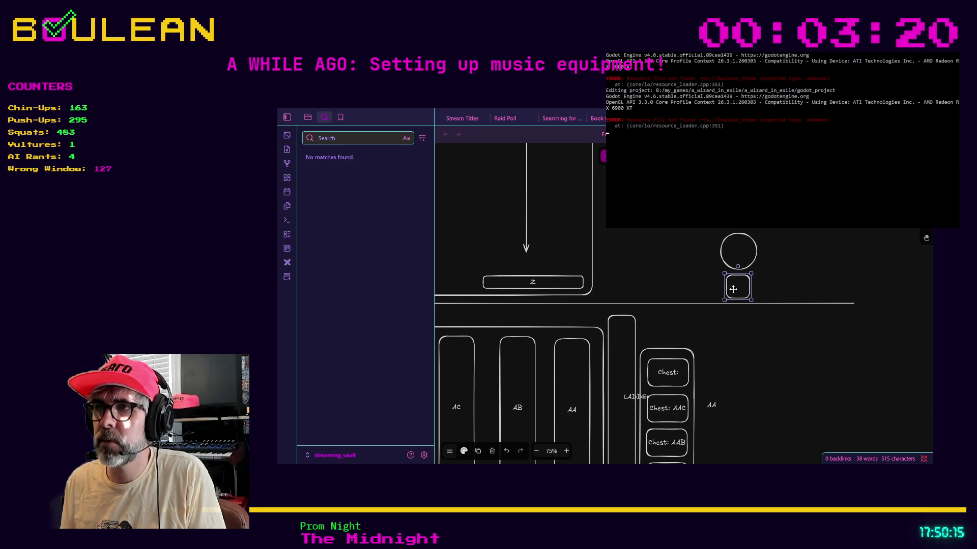
{"action": "key", "text": "Escape"}
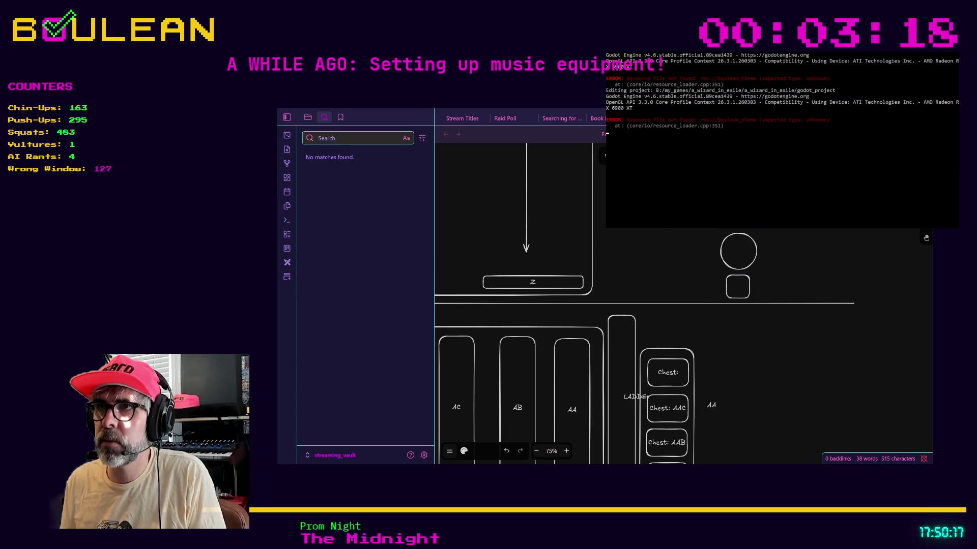
- Draw a tall box for the creeper body with two small feet under it
{"action": "mouse_move", "coordinate": [638, 214]}
{"action": "left_mouse_down"}
{"action": "mouse_move", "coordinate": [687, 264]}
{"action": "mouse_move", "coordinate": [656, 280]}
{"action": "mouse_move", "coordinate": [664, 286]}
{"action": "left_mouse_up"}
{"action": "key", "text": "Escape"}
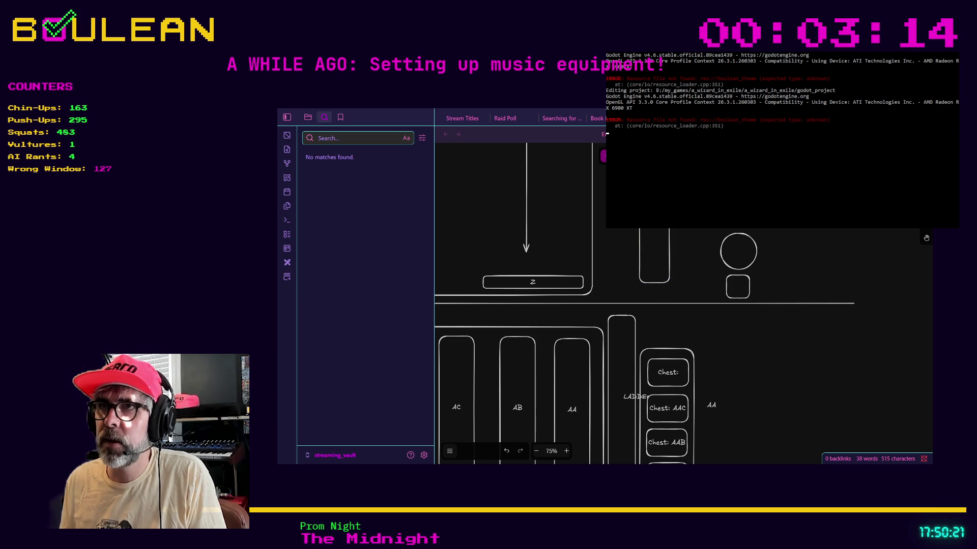
{"action": "key", "text": "2"}
{"action": "mouse_move", "coordinate": [641, 289]}
{"action": "left_mouse_down"}
{"action": "mouse_move", "coordinate": [649, 300]}
{"action": "mouse_move", "coordinate": [663, 294]}
{"action": "left_mouse_up"}
{"action": "key", "text": "Escape"}
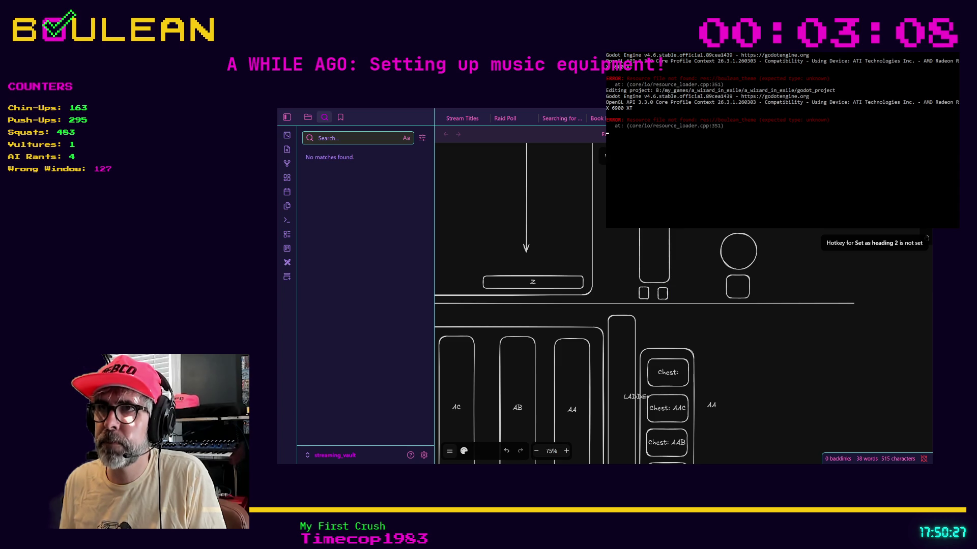
- Label the tall box 'Creeper', fixing the 'Creeoer' typo, then select the box
{"action": "double_click", "coordinate": [668, 259]}
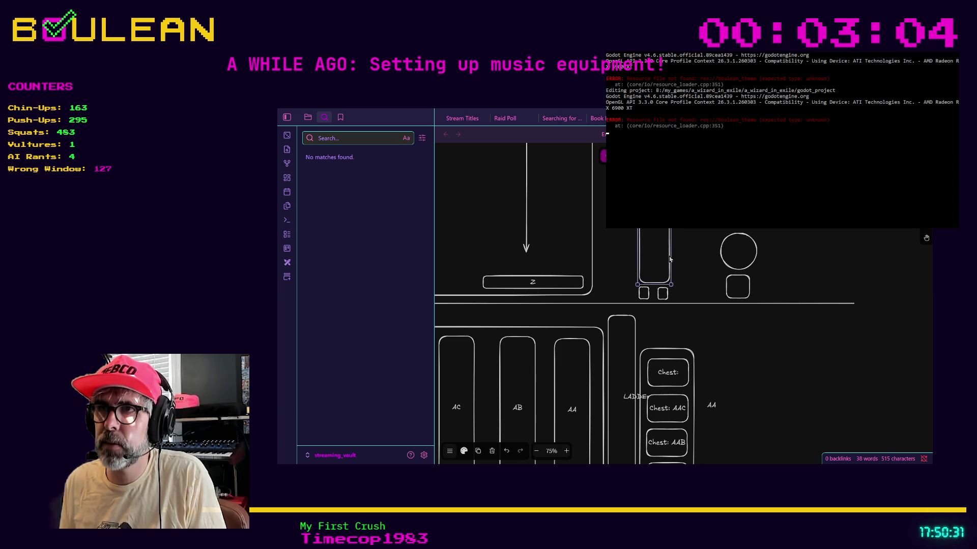
{"action": "type", "text": "Creeoer"}
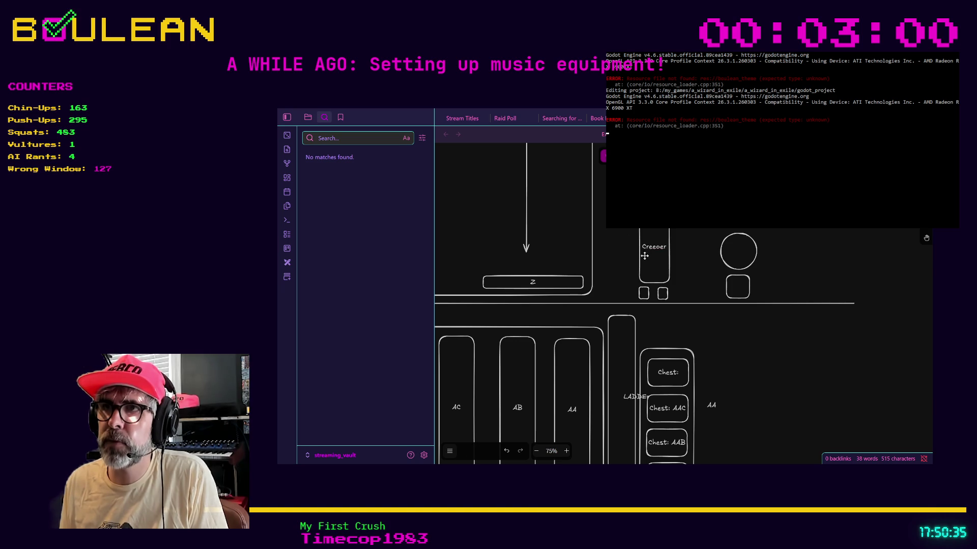
{"action": "double_click", "coordinate": [654, 249]}
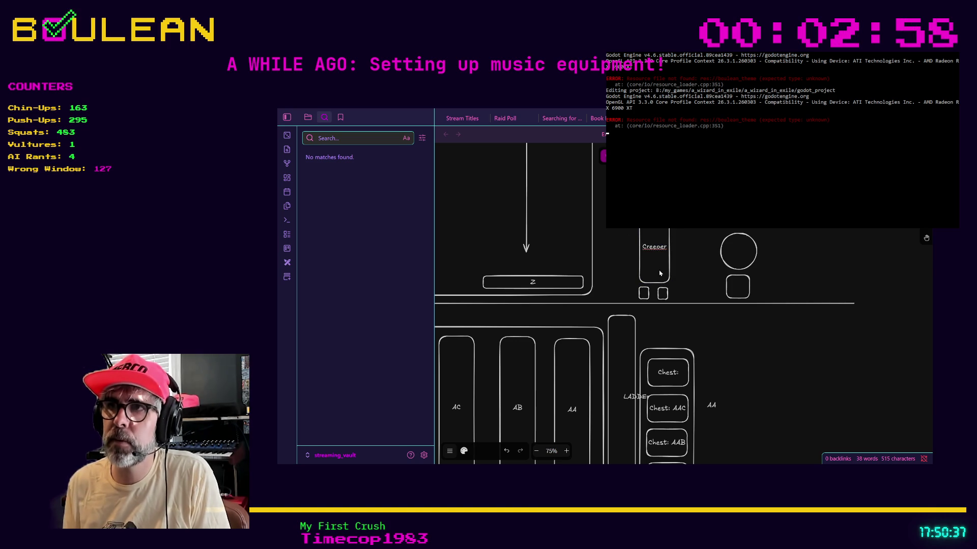
{"action": "left_click", "coordinate": [660, 273]}
{"action": "left_click", "coordinate": [633, 250]}
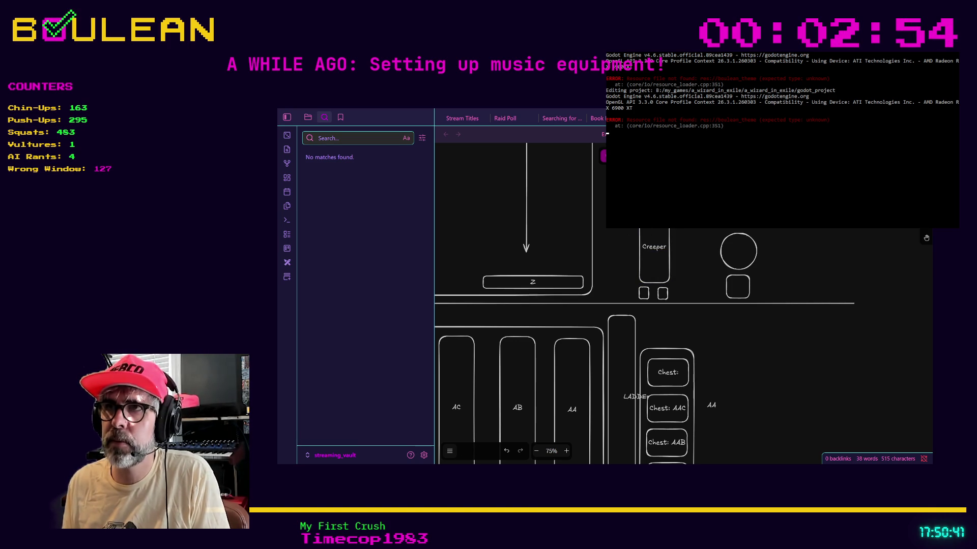
{"action": "left_click", "coordinate": [642, 227]}
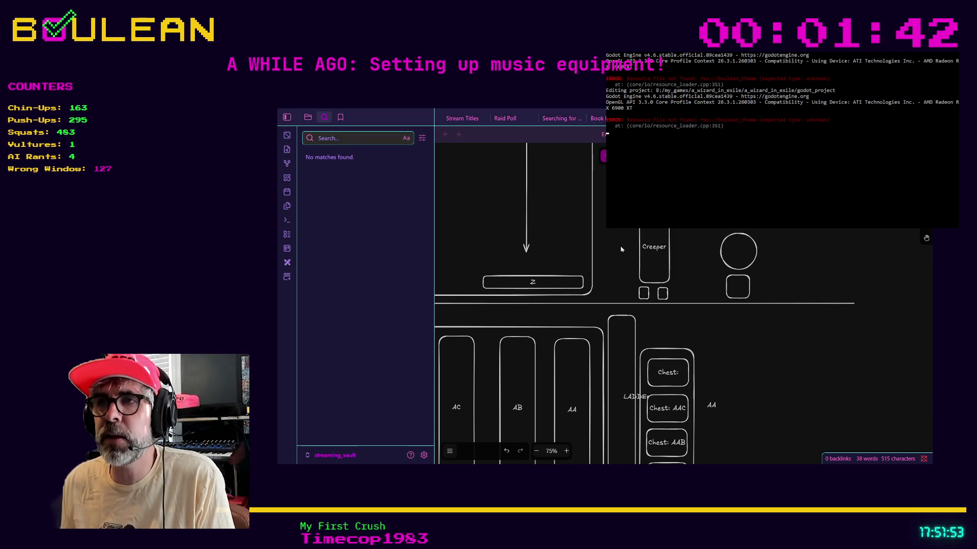
- Zoom the level sketch out to 30% and pan it down and right into view
{"action": "scroll", "coordinate": [620, 249], "scroll_direction": "down", "scroll_amount": 3}
{"action": "scroll", "coordinate": [621, 249], "scroll_direction": "down", "scroll_amount": 2}
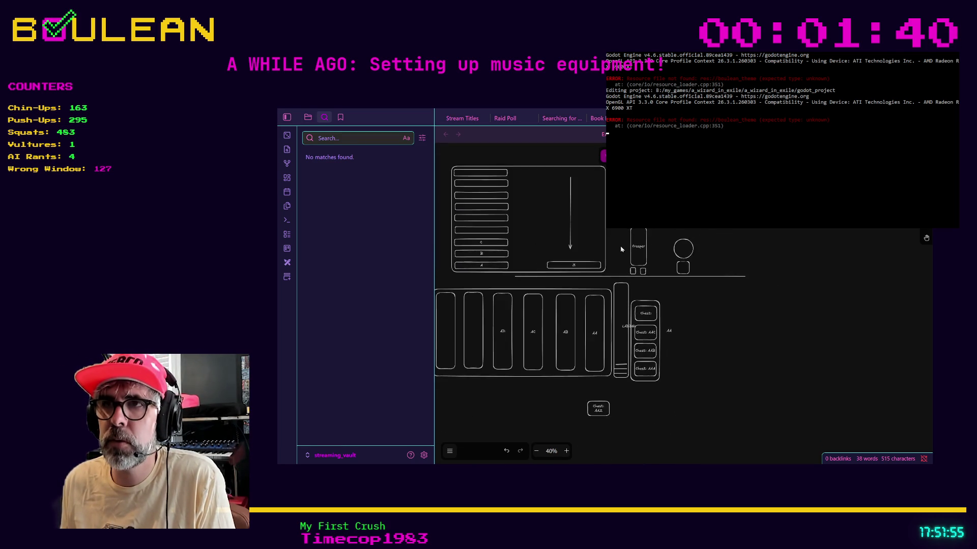
{"action": "mouse_move", "coordinate": [553, 205]}
{"action": "left_mouse_down"}
{"action": "mouse_move", "coordinate": [628, 271]}
{"action": "mouse_move", "coordinate": [601, 254]}
{"action": "left_mouse_up"}
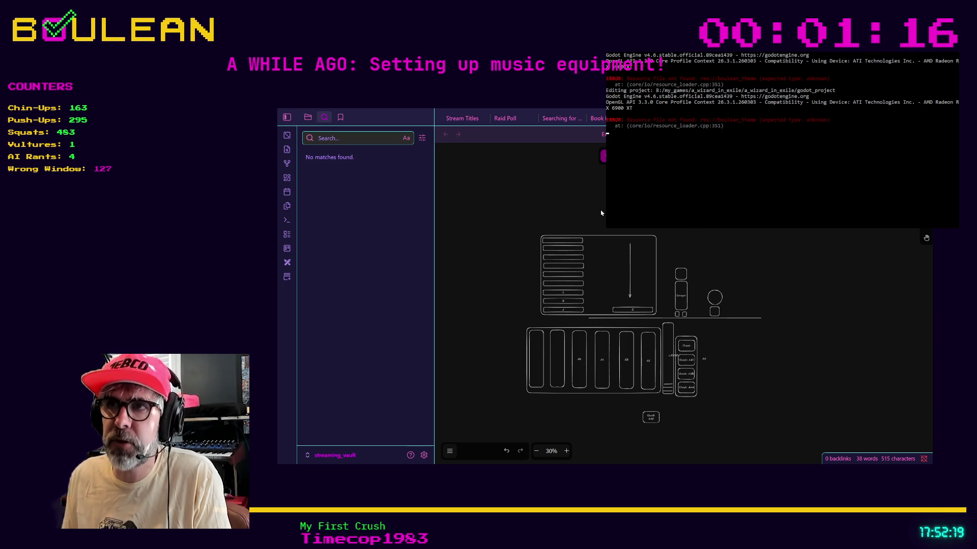
{"action": "key", "text": "ctrl+n"}
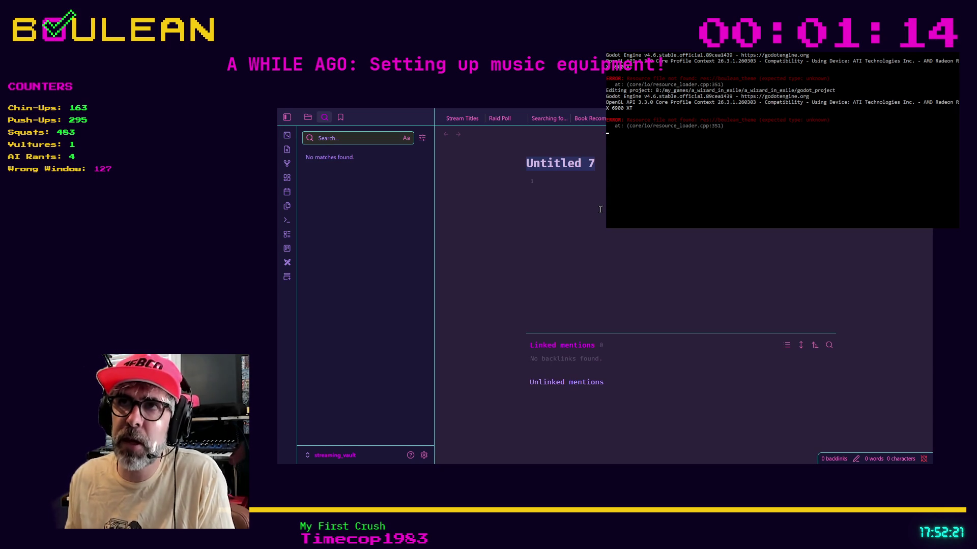
- Title the note 'This is a note', add '# This is heading 1', and begin a [[ link
{"action": "type", "text": "Notes"}
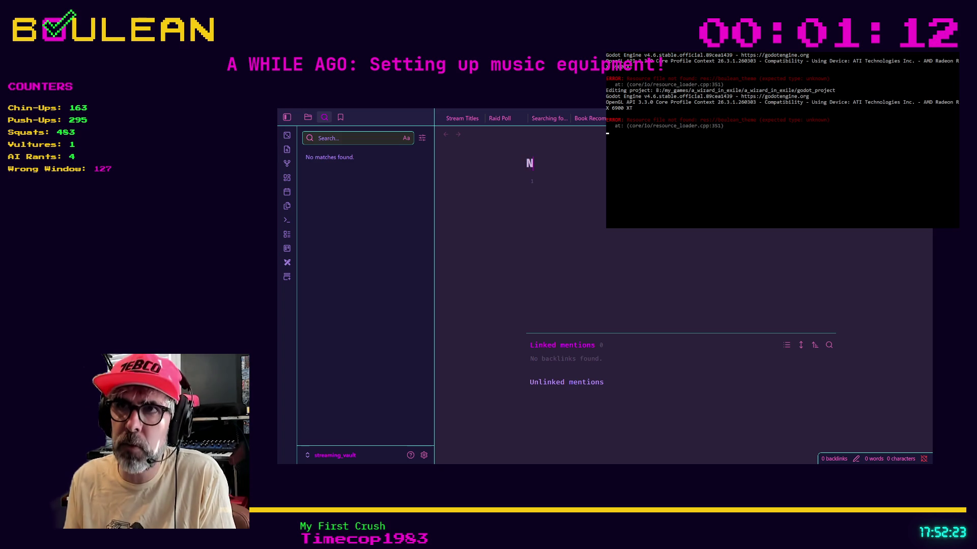
{"action": "key", "text": "Return"}
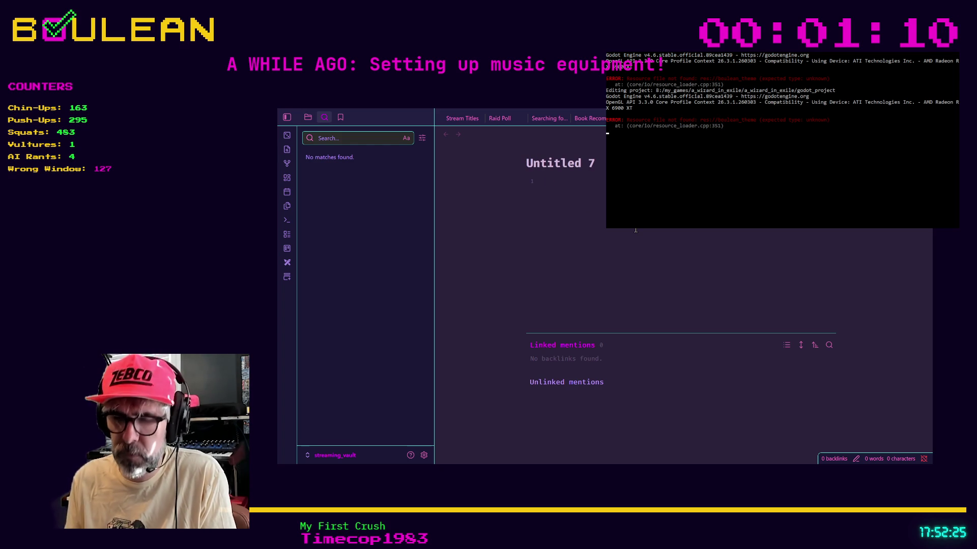
{"action": "triple_click", "coordinate": [598, 158]}
{"action": "type", "text": "This is a no"}
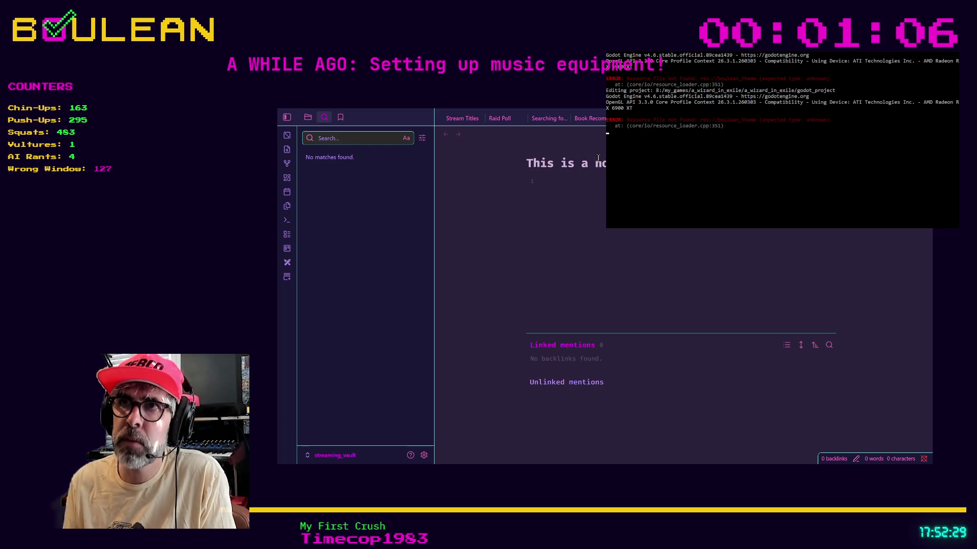
{"action": "left_click", "coordinate": [579, 199]}
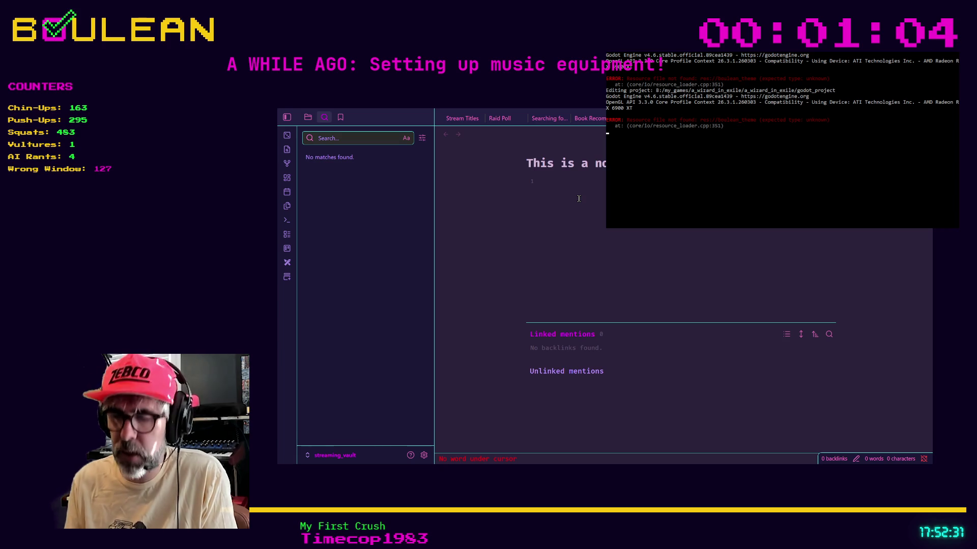
{"action": "type", "text": "# This is "}
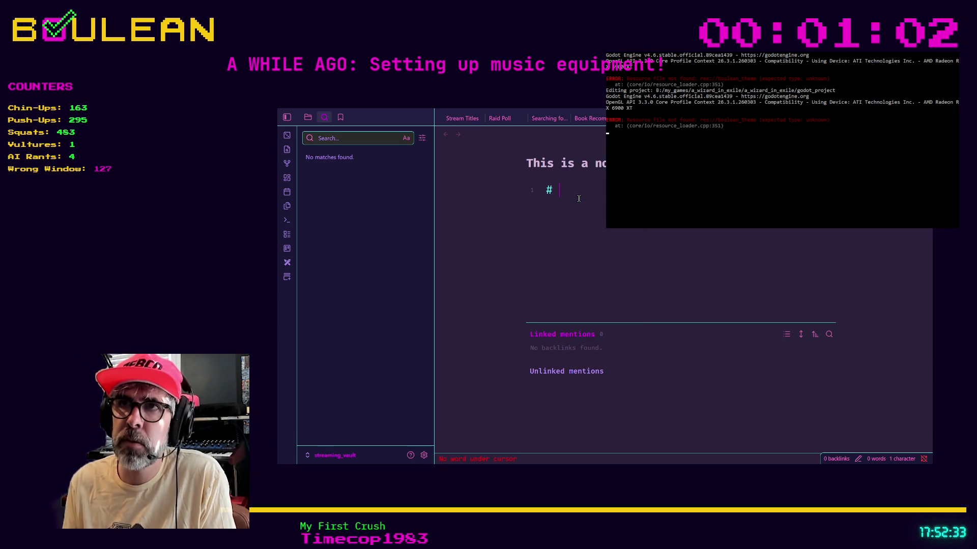
{"action": "type", "text": "heading 1"}
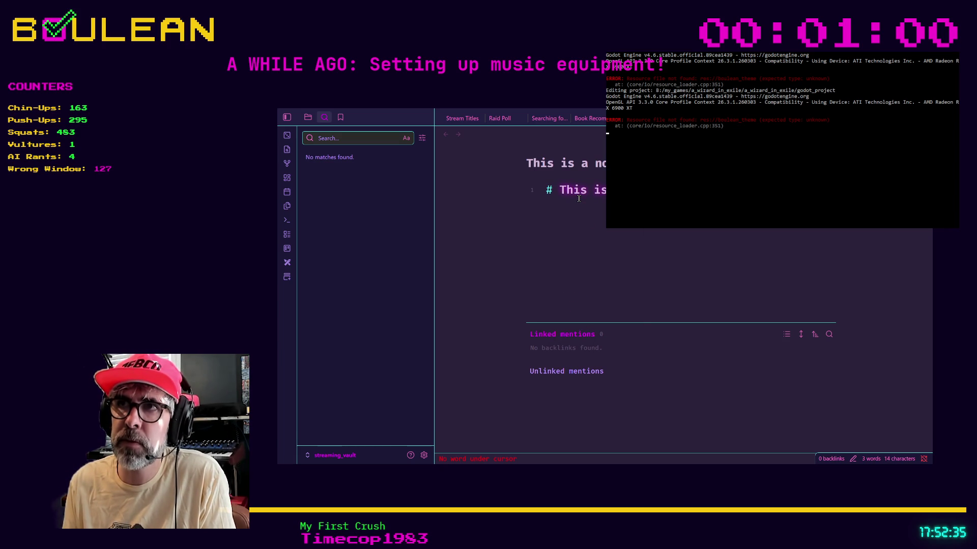
{"action": "key", "text": "Return"}
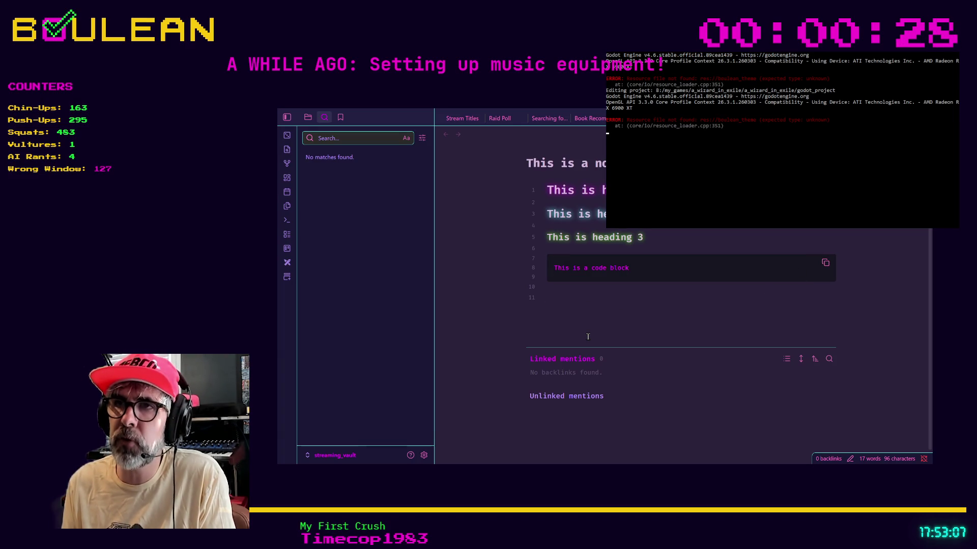
{"action": "type", "text": "[["}
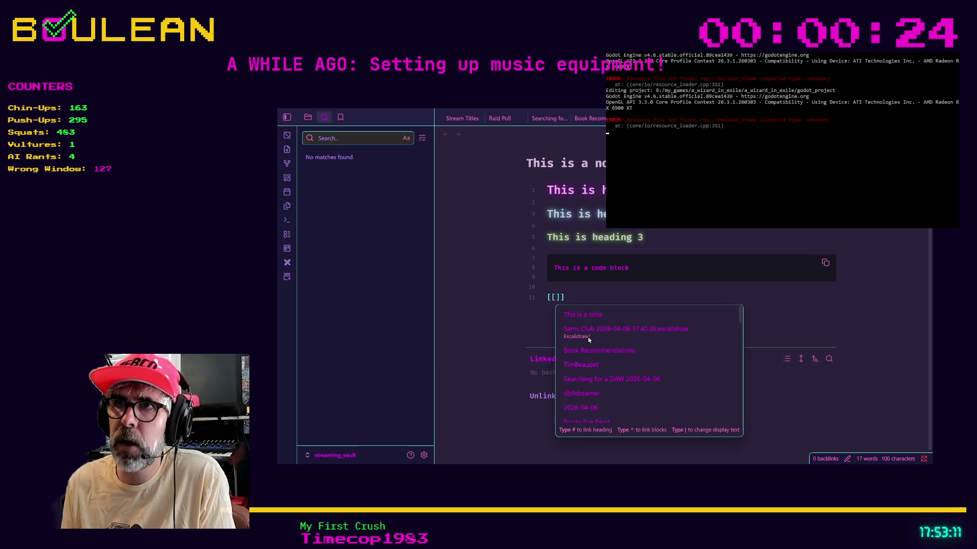
- Link the last line to Sams Club 2026-04-06 17.40.36.excalidraw from the suggestion list
{"action": "left_click", "coordinate": [589, 333]}
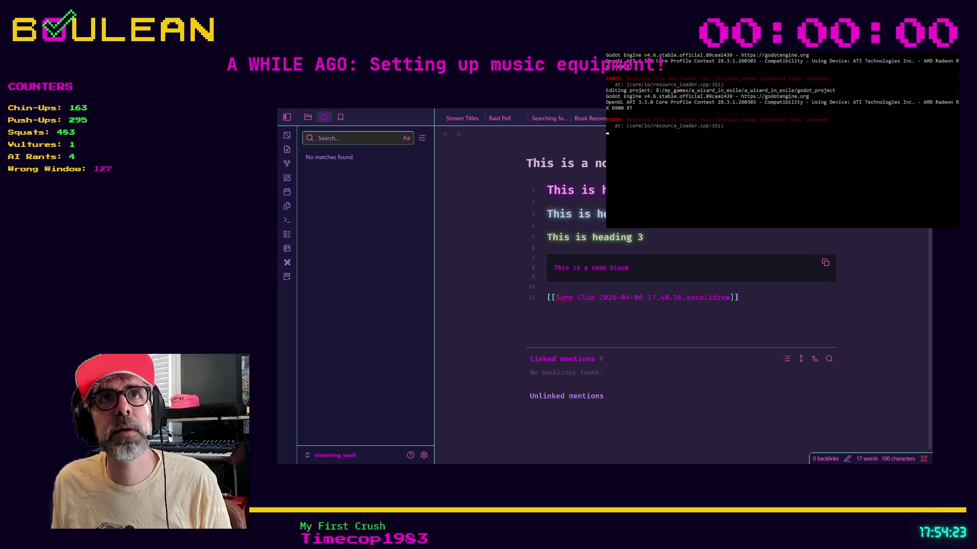
{"action": "key", "text": "alt+Tab"}
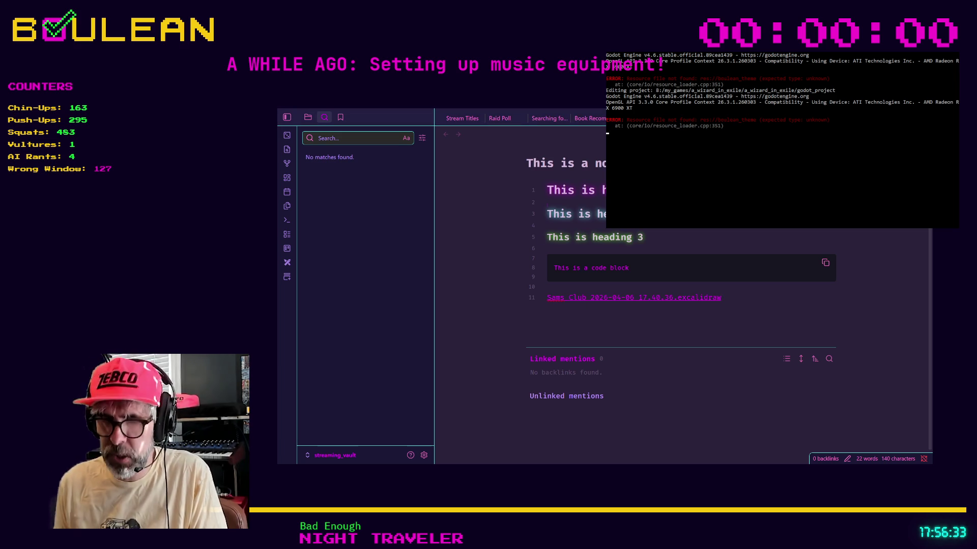
- Open the Book Recommendations note through the Ctrl+O quick switcher
{"action": "key", "text": "ctrl+o"}
{"action": "key", "text": "Down"}
{"action": "key", "text": "Down"}
{"action": "key", "text": "Return"}
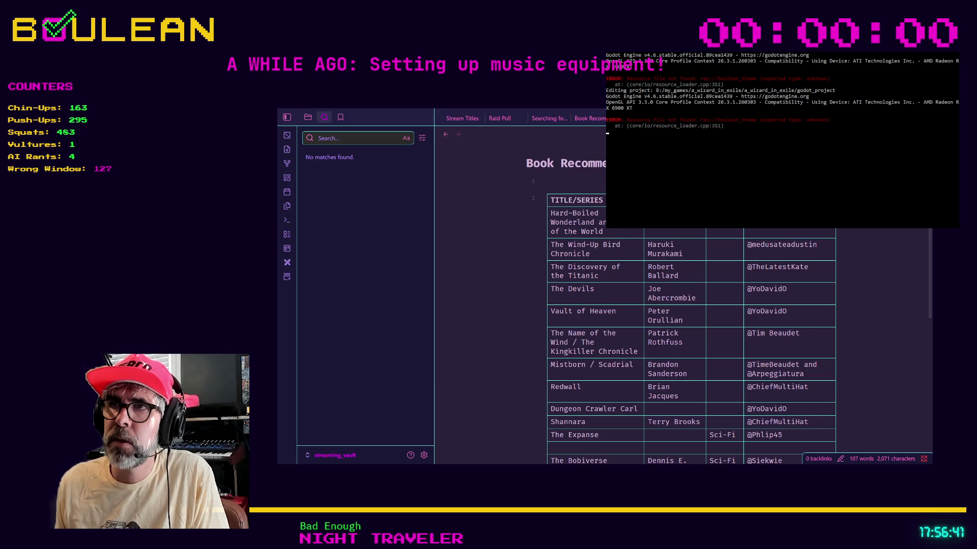
- Sort the book table by TITLE/SERIES, return to editing view, and open the settings
{"action": "left_click", "coordinate": [577, 199]}
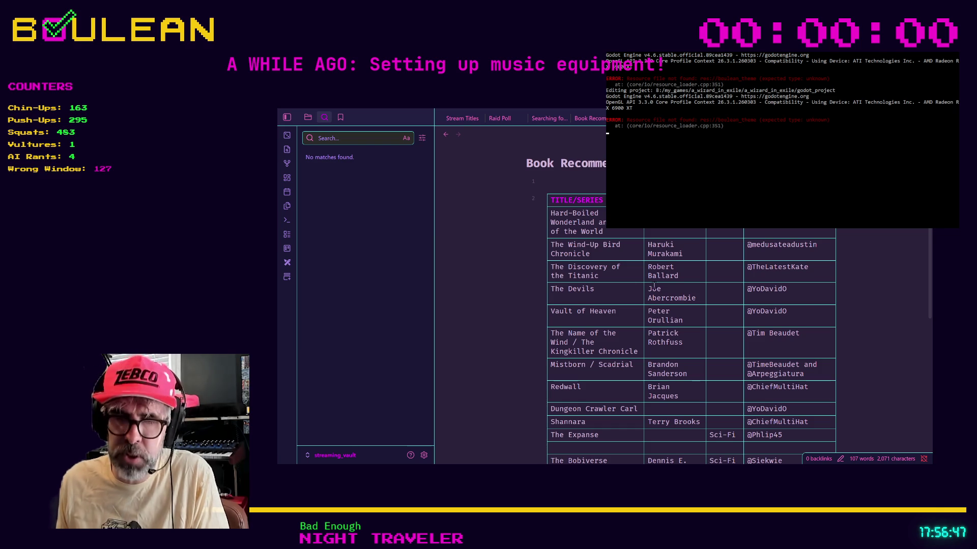
{"action": "left_click", "coordinate": [566, 186]}
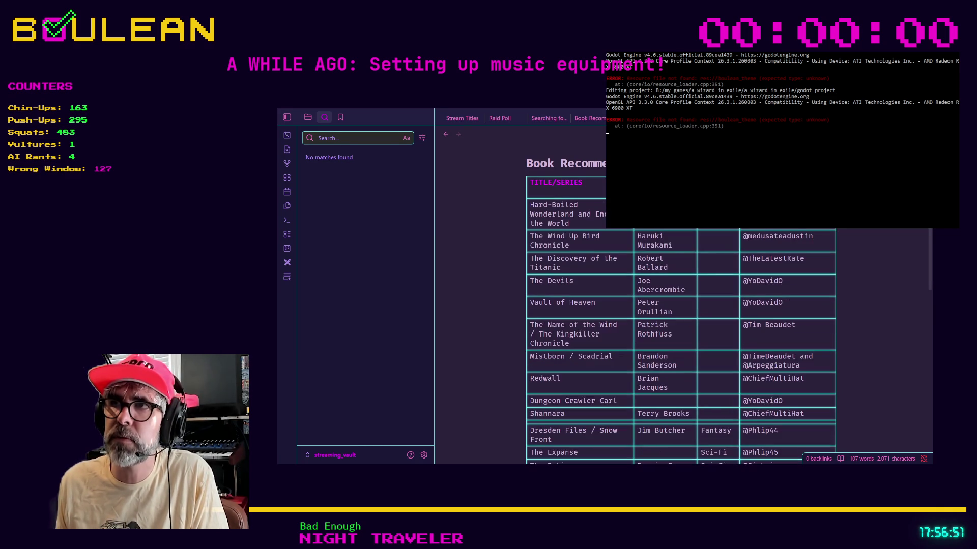
{"action": "left_click", "coordinate": [572, 183]}
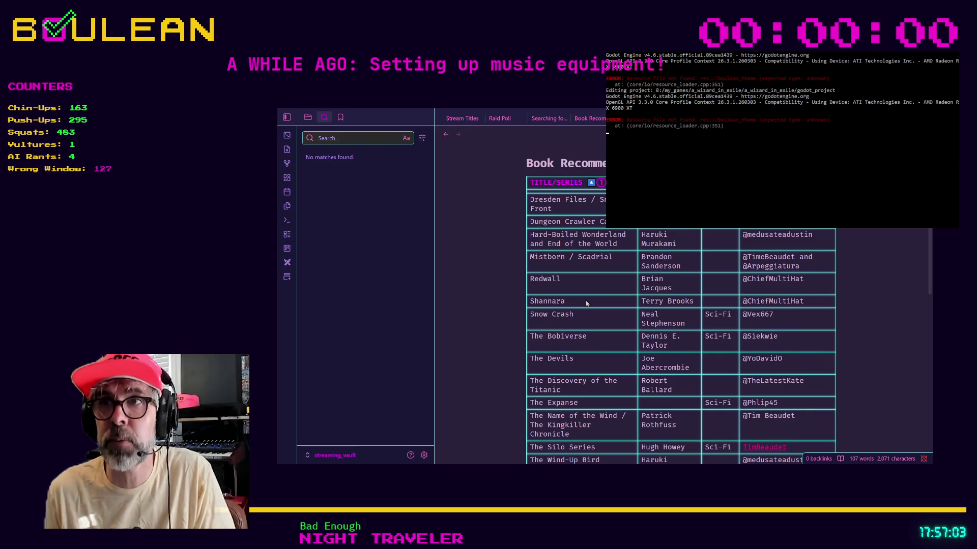
{"action": "key", "text": "ctrl+e"}
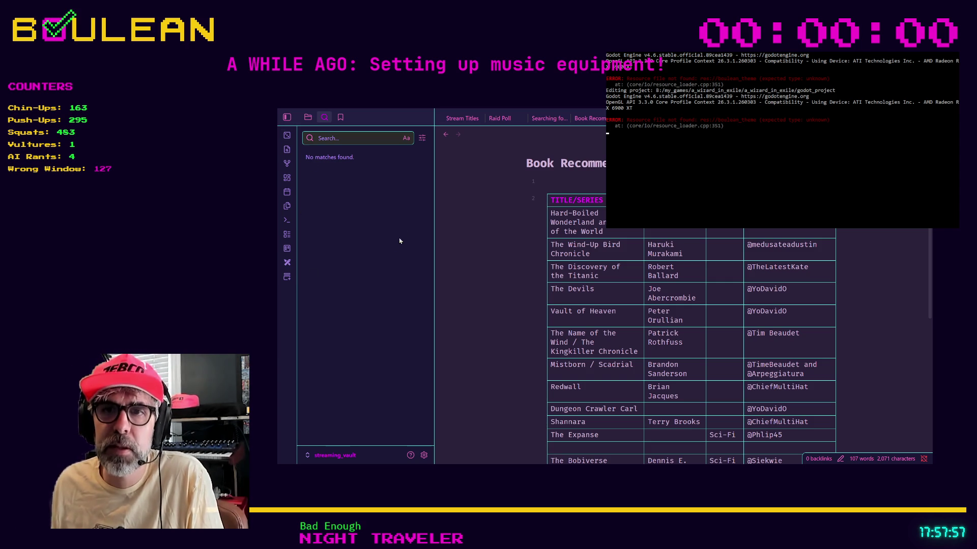
{"action": "left_click", "coordinate": [424, 455]}
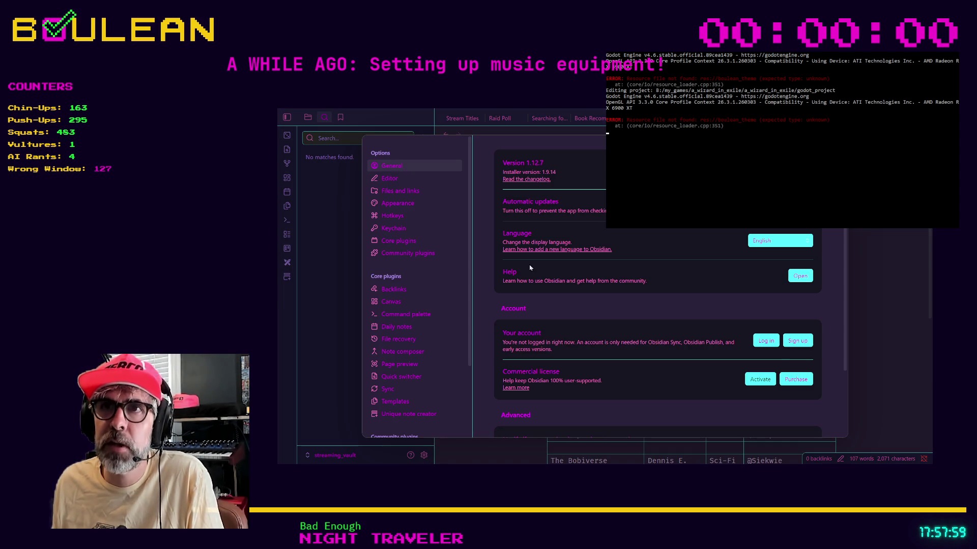
- Go to the Community plugins settings page and open the community plugin browser
{"action": "left_click", "coordinate": [414, 255]}
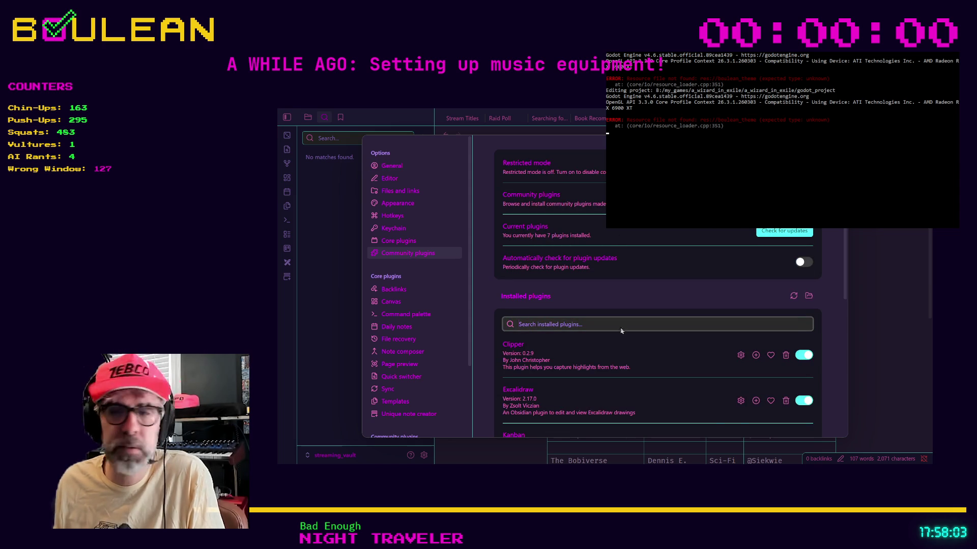
{"action": "left_click", "coordinate": [519, 324]}
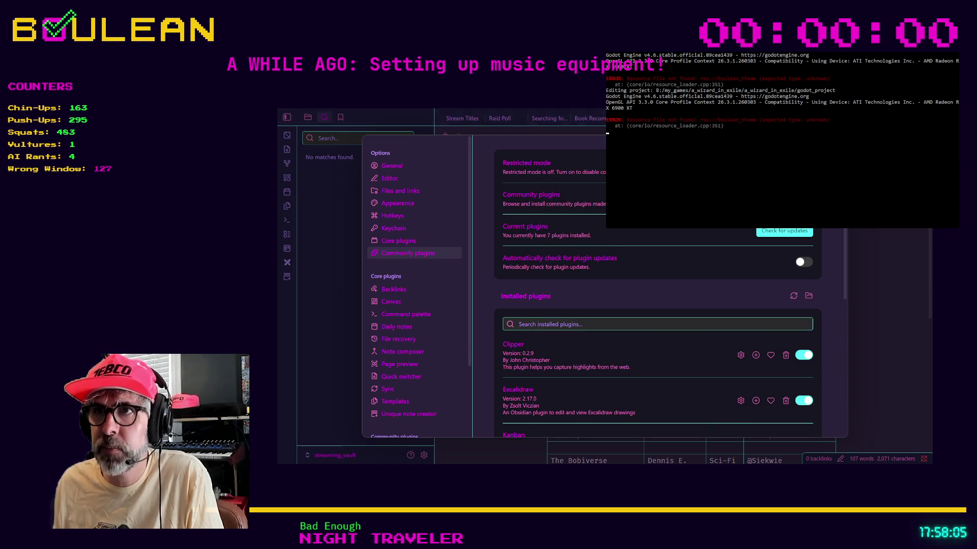
{"action": "left_click", "coordinate": [654, 239]}
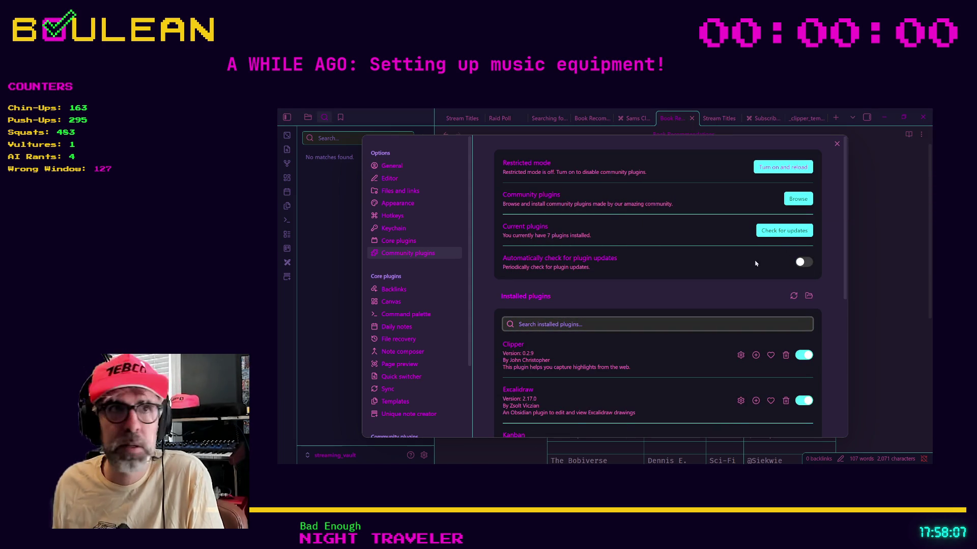
{"action": "left_click", "coordinate": [797, 203]}
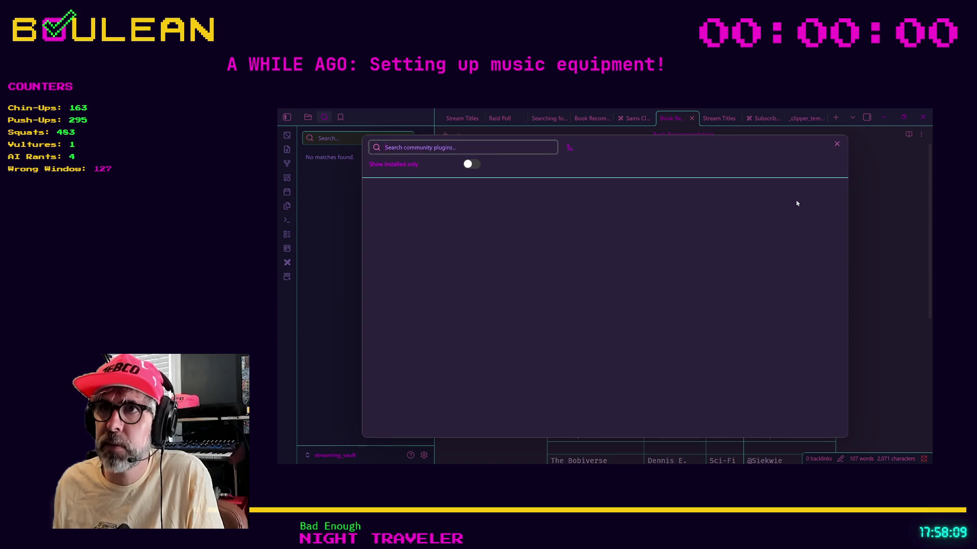
- Search community plugins for 'minecr', then 'rpg', then 'data', browse results, and close the browser
{"action": "type", "text": "minecr"}
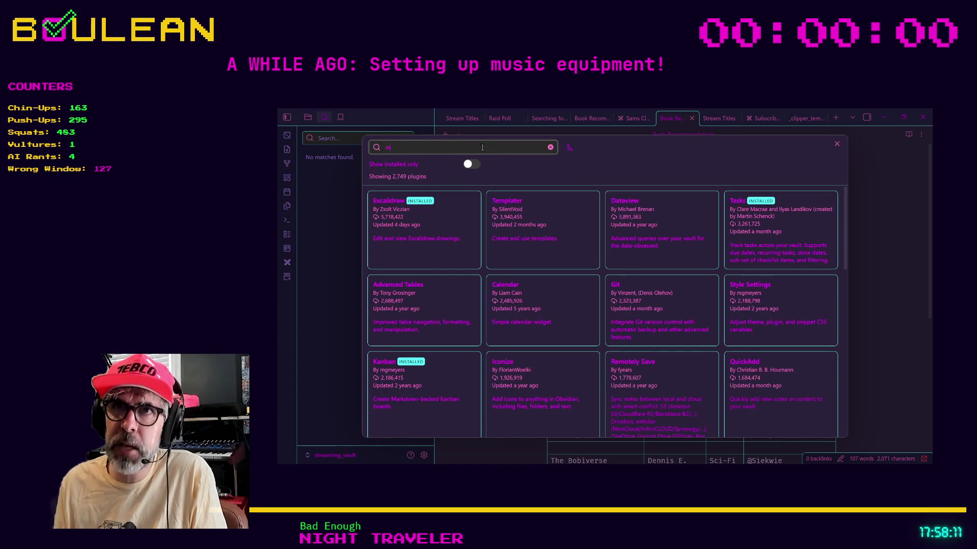
{"action": "key", "text": "BackSpace"}
{"action": "key", "text": "BackSpace"}
{"action": "key", "text": "BackSpace"}
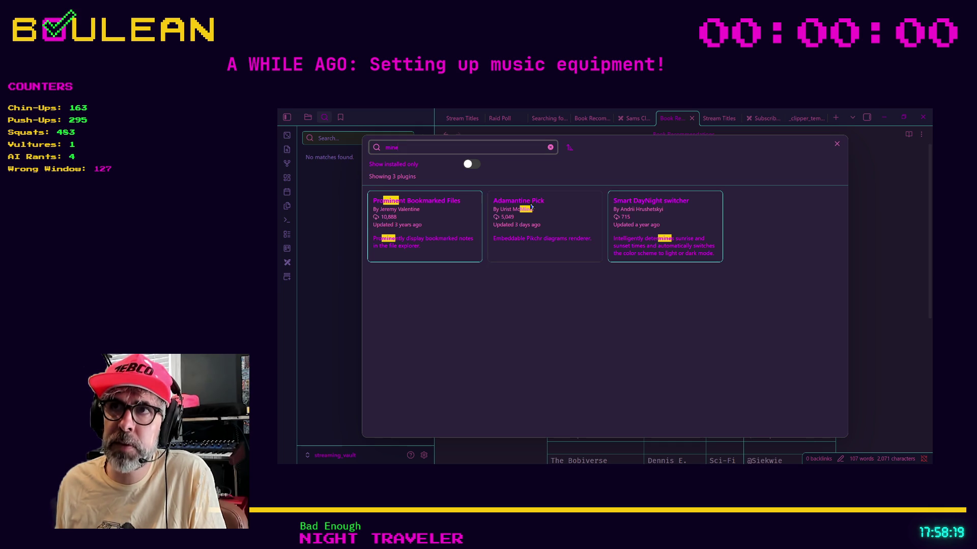
{"action": "double_click", "coordinate": [454, 148]}
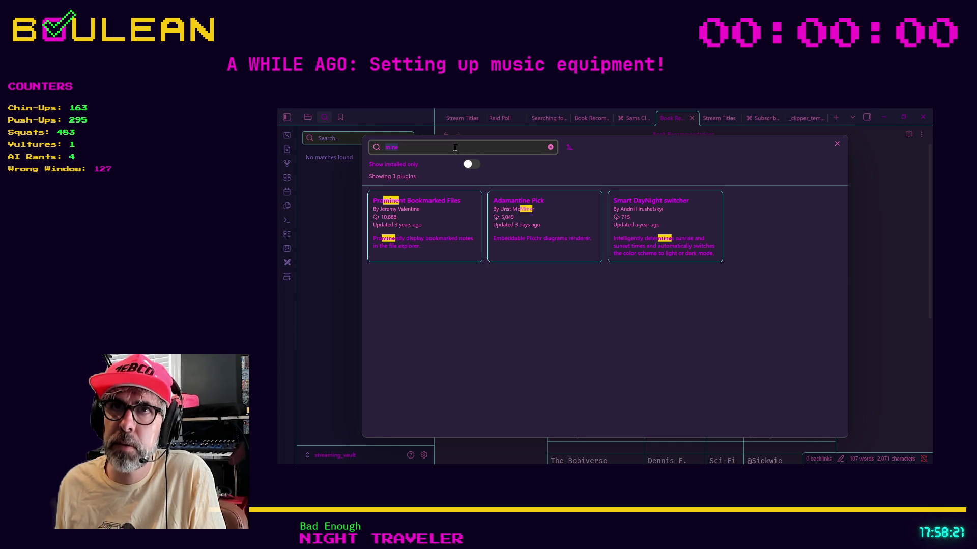
{"action": "type", "text": "rpg"}
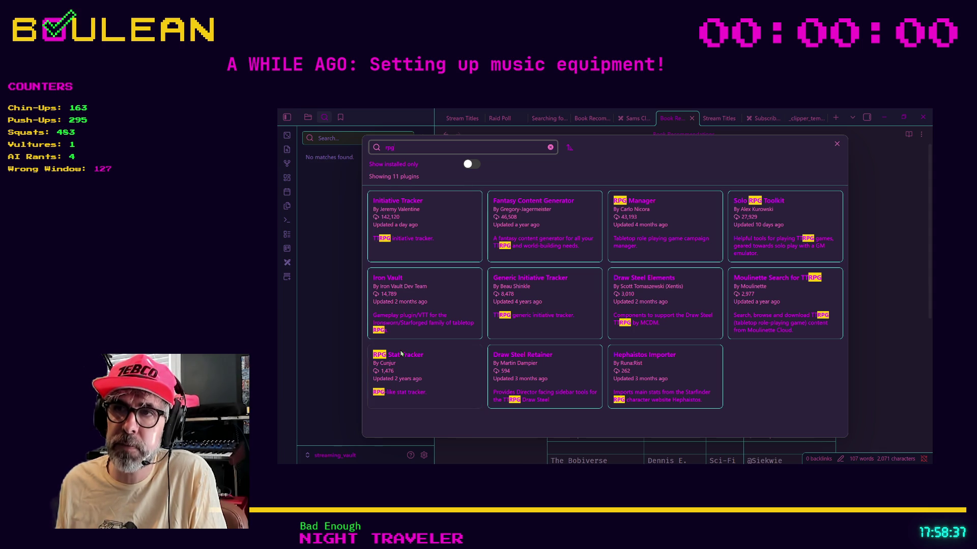
{"action": "double_click", "coordinate": [433, 151]}
{"action": "type", "text": "d"}
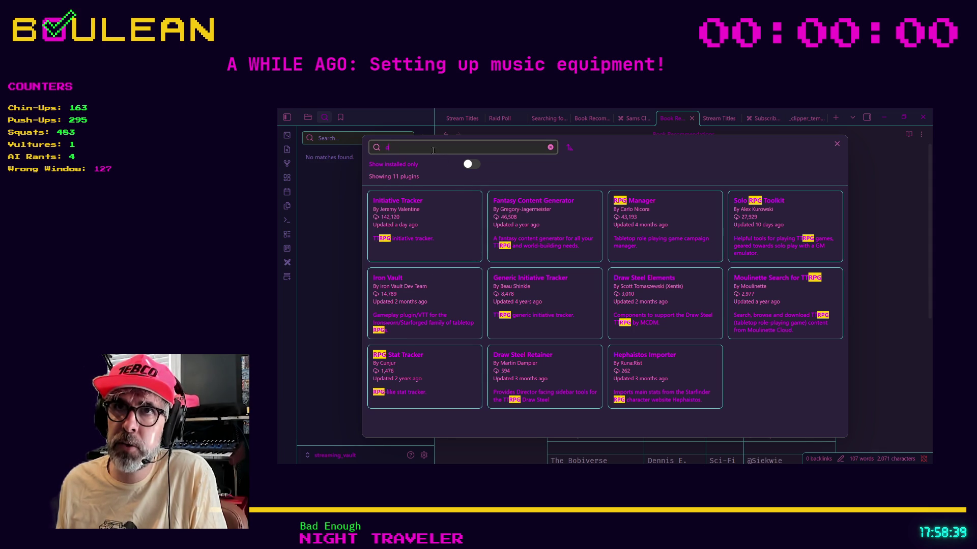
{"action": "type", "text": "ata"}
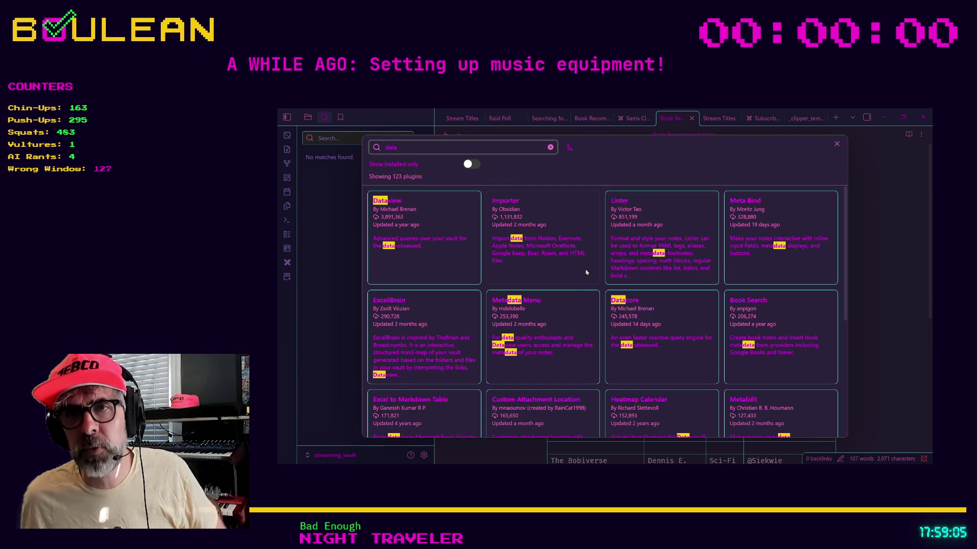
{"action": "scroll", "coordinate": [448, 285], "scroll_direction": "down", "scroll_amount": 2}
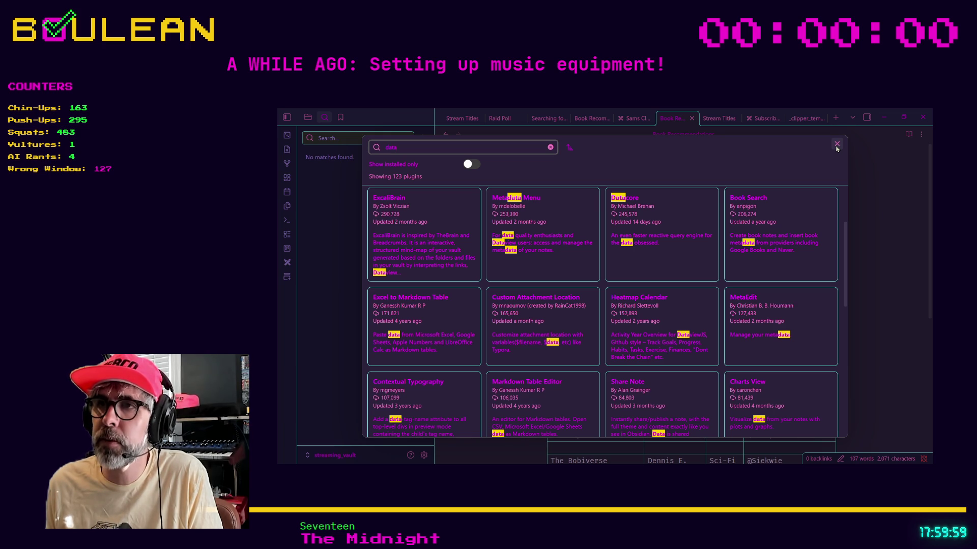
{"action": "left_click", "coordinate": [836, 144]}
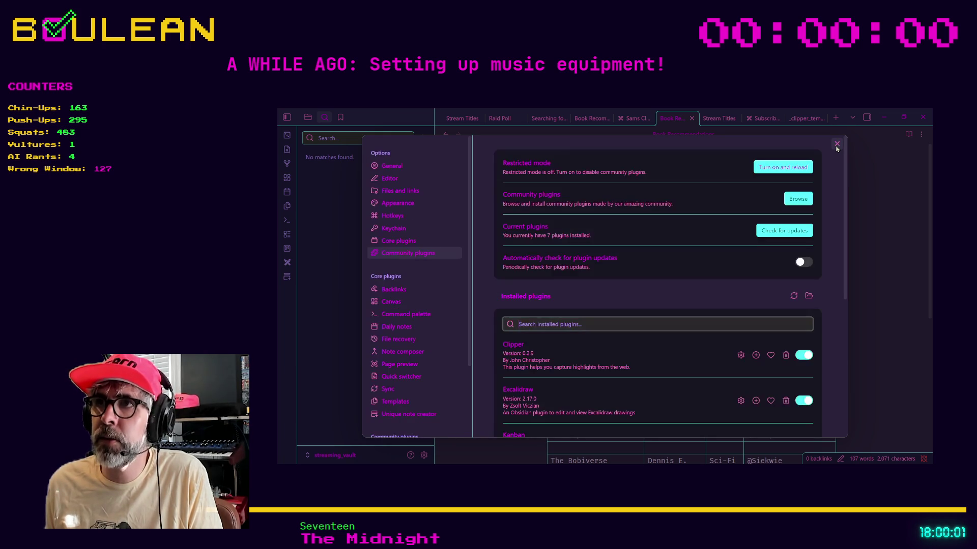
- Close settings, create Drawing 2026-04-06 18.00.07 from the command palette, and enable dark mode
{"action": "left_click", "coordinate": [837, 144]}
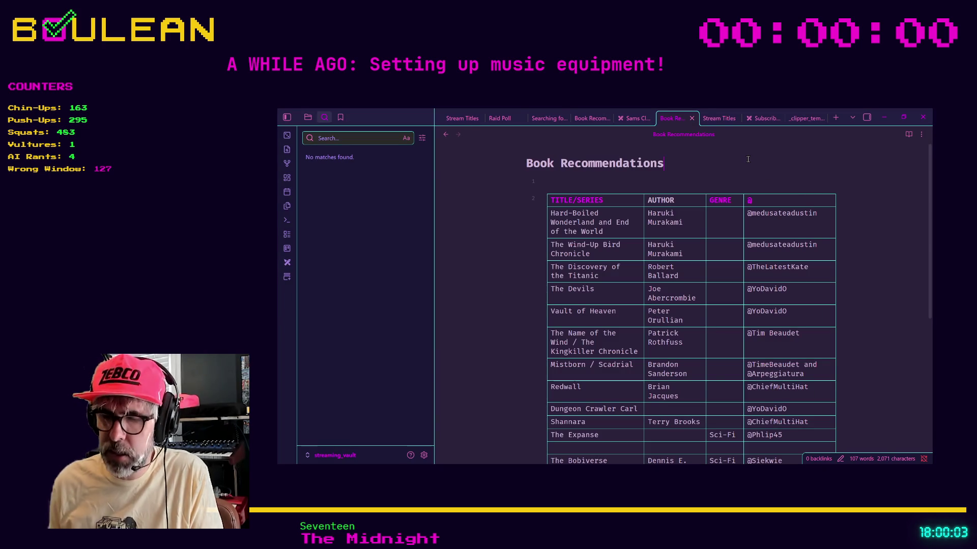
{"action": "key", "text": "ctrl+p"}
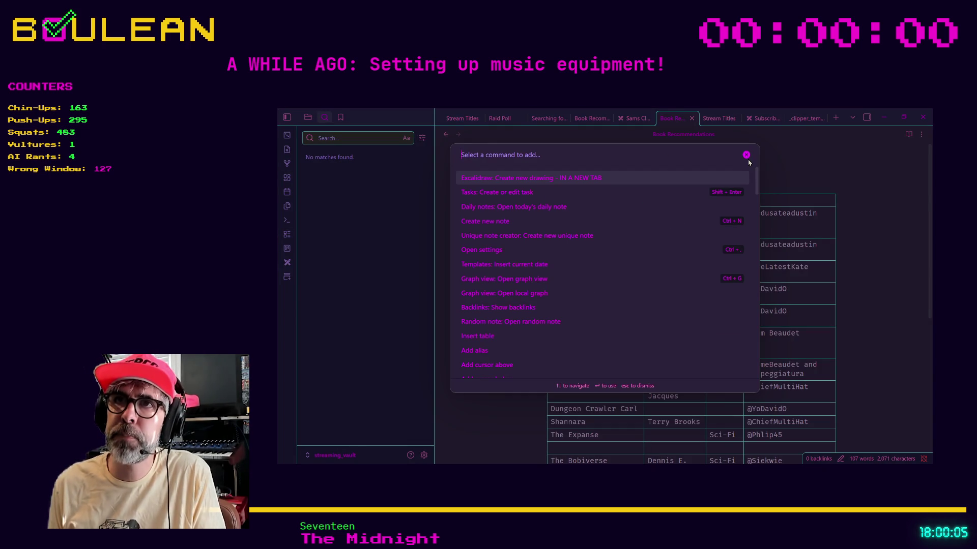
{"action": "key", "text": "Return"}
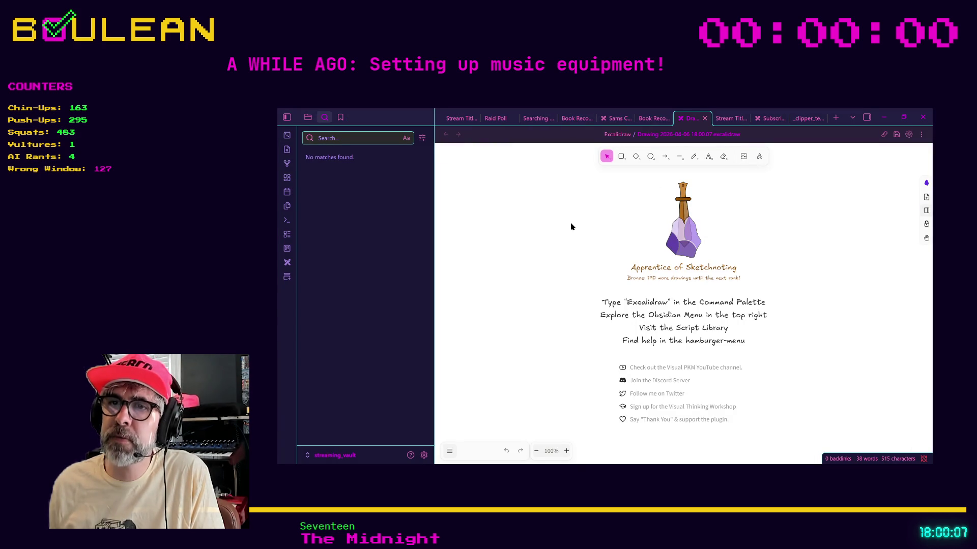
{"action": "left_click", "coordinate": [450, 452]}
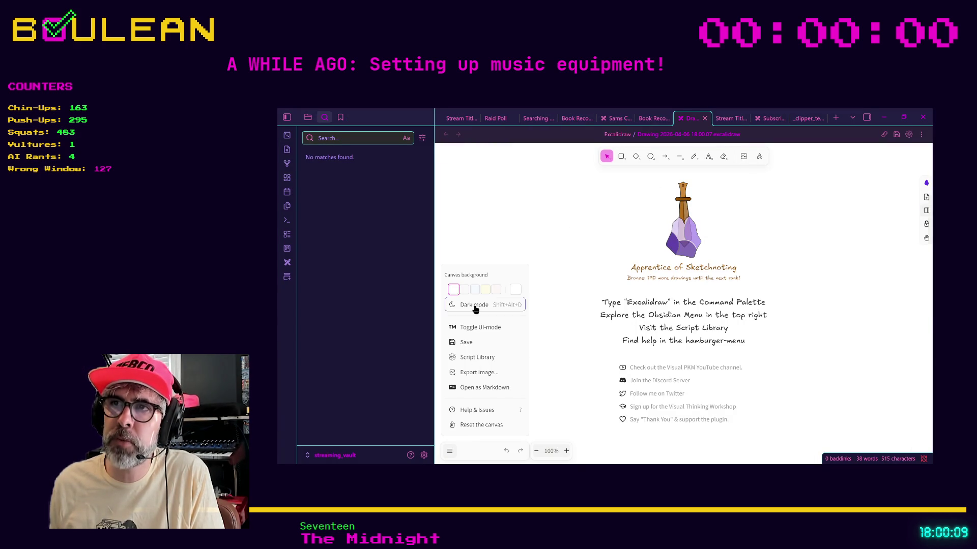
{"action": "left_click", "coordinate": [472, 305]}
{"action": "left_click", "coordinate": [575, 253]}
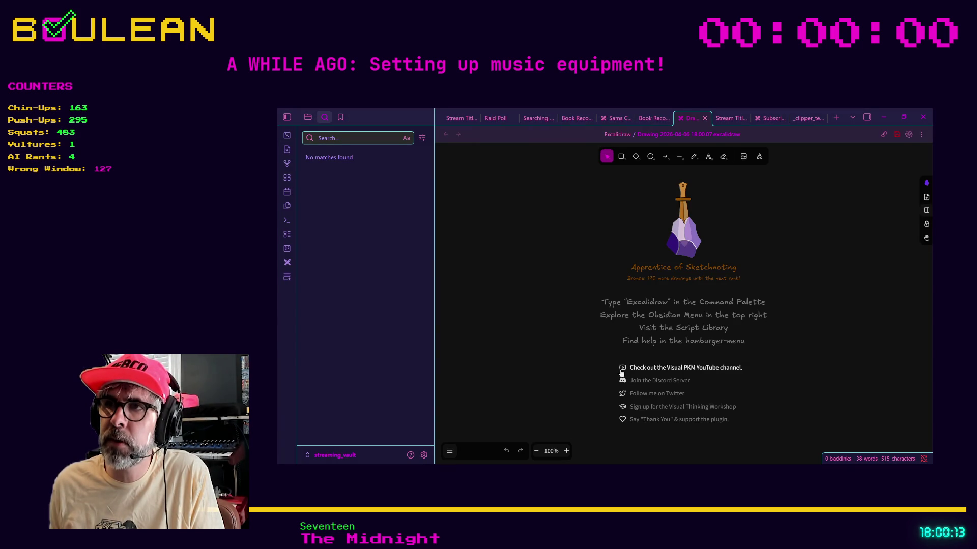
- Draw a rounded rectangle left of the canvas centre and label it Art 1
{"action": "left_click", "coordinate": [621, 157]}
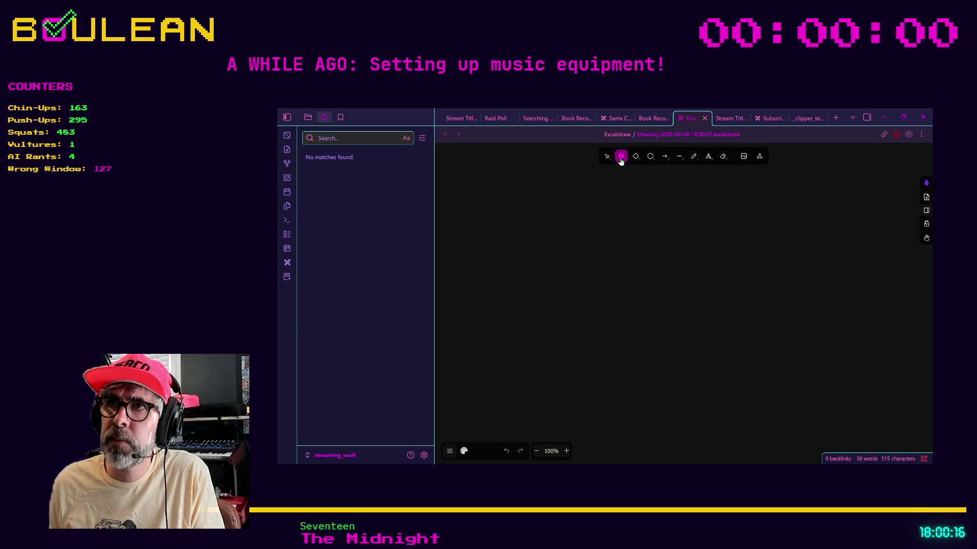
{"action": "left_click_drag", "start_coordinate": [519, 219], "coordinate": [585, 264]}
{"action": "double_click", "coordinate": [554, 241]}
{"action": "type", "text": "Art 1"}
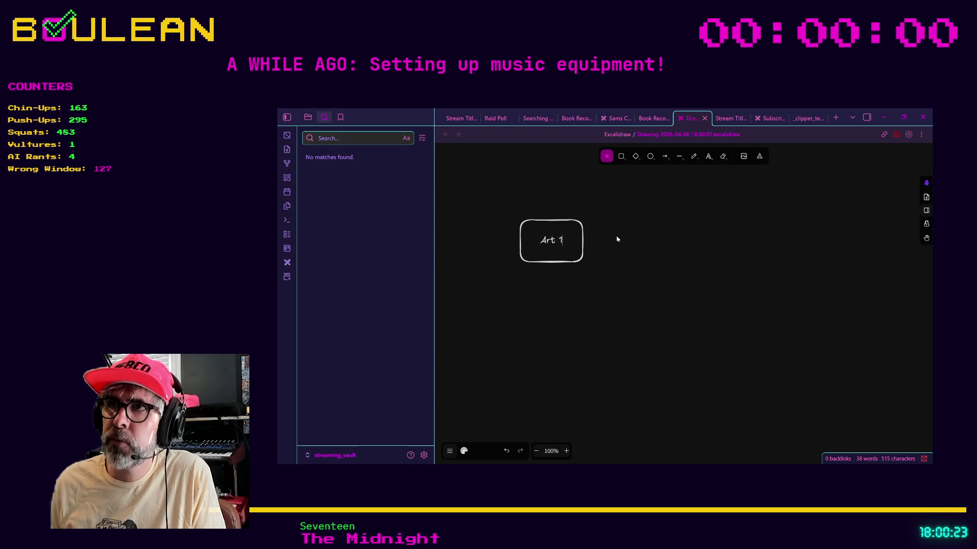
{"action": "key", "text": "Escape"}
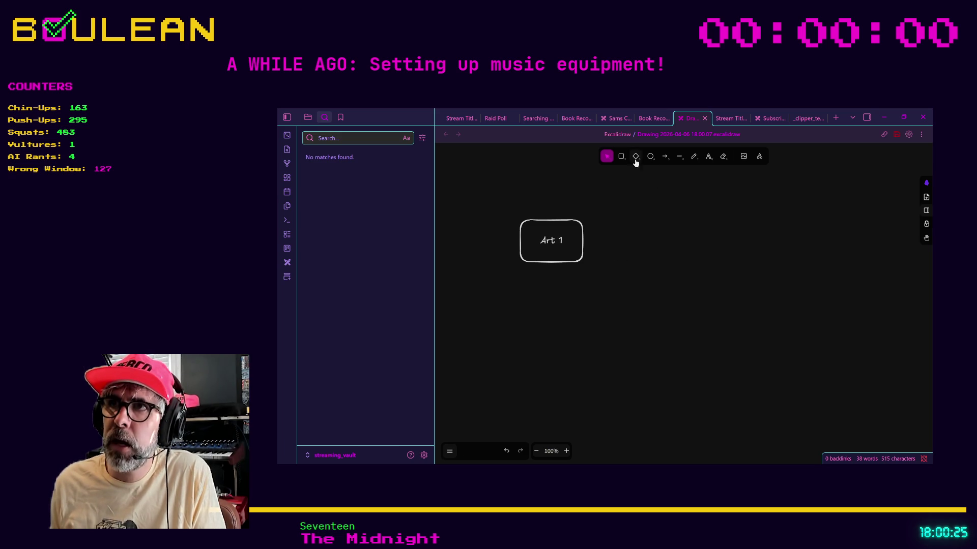
- Duplicate the Art 1 box to the right and relabel the copy Art 2
{"action": "left_click_drag", "start_coordinate": [584, 243], "coordinate": [682, 244]}
{"action": "double_click", "coordinate": [661, 243]}
{"action": "key", "text": "Escape"}
{"action": "double_click", "coordinate": [661, 243]}
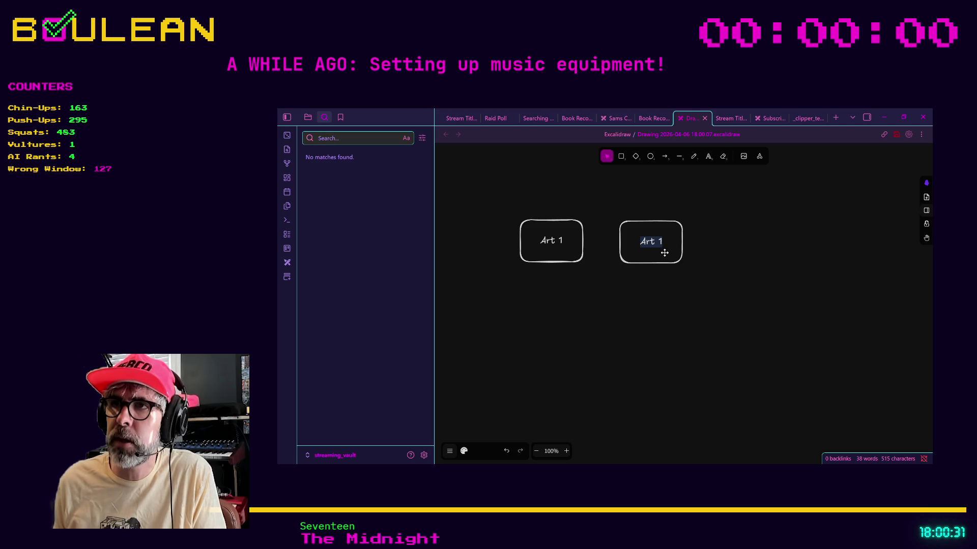
{"action": "left_click", "coordinate": [664, 253]}
{"action": "key", "text": "BackSpace"}
{"action": "type", "text": "2"}
{"action": "key", "text": "Escape"}
- Duplicate the Art 2 box further right and clear the 2 from its label
{"action": "mouse_move", "coordinate": [662, 251]}
{"action": "left_mouse_down", "text": "alt"}
{"action": "mouse_move", "coordinate": [697, 252]}
{"action": "mouse_move", "coordinate": [652, 251]}
{"action": "mouse_move", "coordinate": [763, 255]}
{"action": "left_mouse_up", "text": "alt"}
{"action": "double_click", "coordinate": [765, 247]}
{"action": "key", "text": "Escape"}
{"action": "double_click", "coordinate": [764, 246]}
{"action": "key", "text": "BackSpace"}
- Finish the third label as Art 3, then draw arrows Art 1→Art 2 and Art 2→Art 3
{"action": "type", "text": "3"}
{"action": "left_click", "coordinate": [663, 157]}
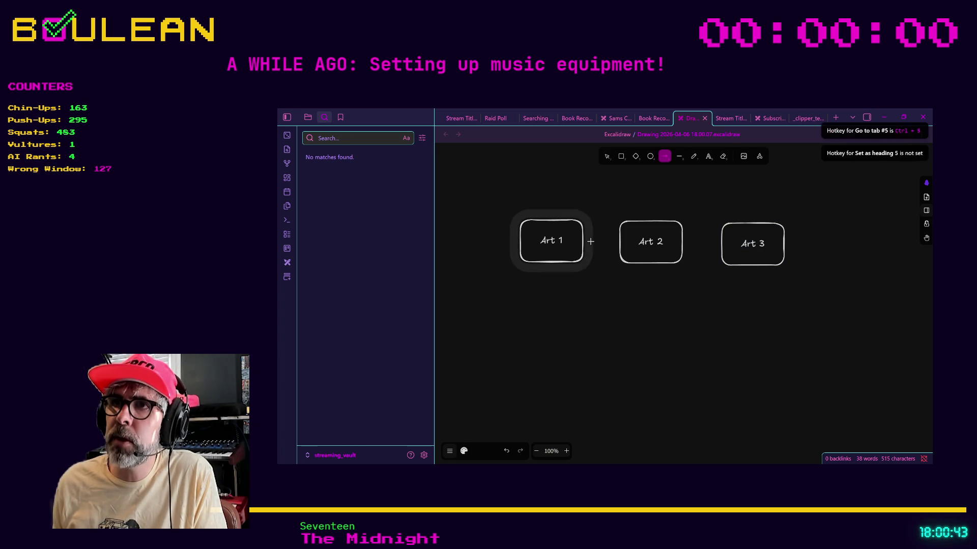
{"action": "left_click_drag", "start_coordinate": [585, 239], "coordinate": [618, 242]}
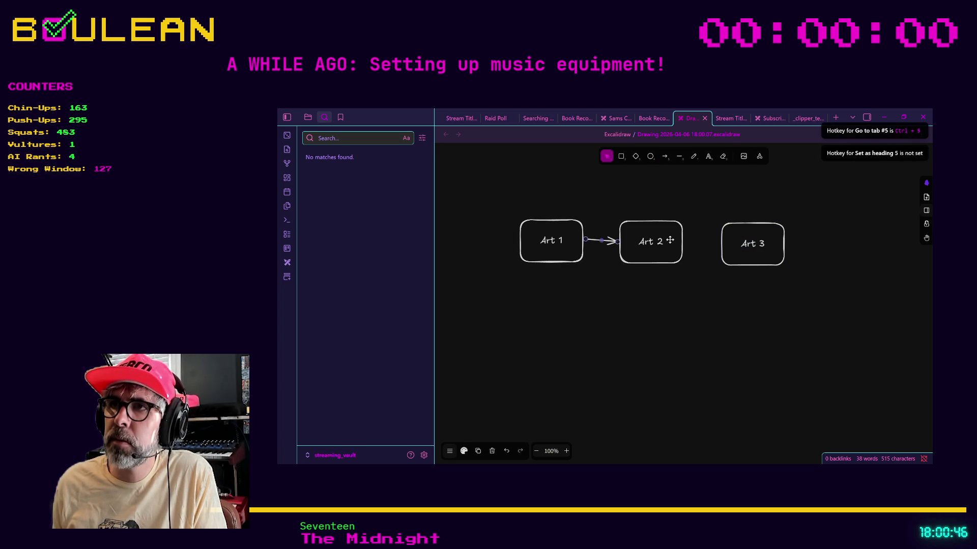
{"action": "left_click", "coordinate": [664, 157]}
{"action": "left_click_drag", "start_coordinate": [688, 246], "coordinate": [718, 247]}
- Select the Art 3, Art 1 and Art 2 boxes in turn to inspect them
{"action": "left_click", "coordinate": [759, 238]}
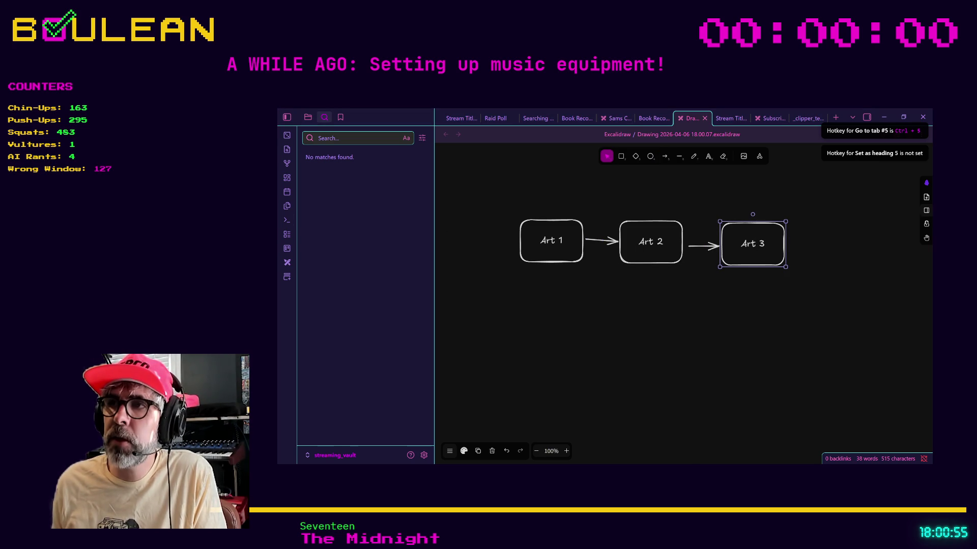
{"action": "left_click", "coordinate": [562, 247]}
{"action": "scroll", "coordinate": [564, 249], "scroll_direction": "up", "scroll_amount": 3}
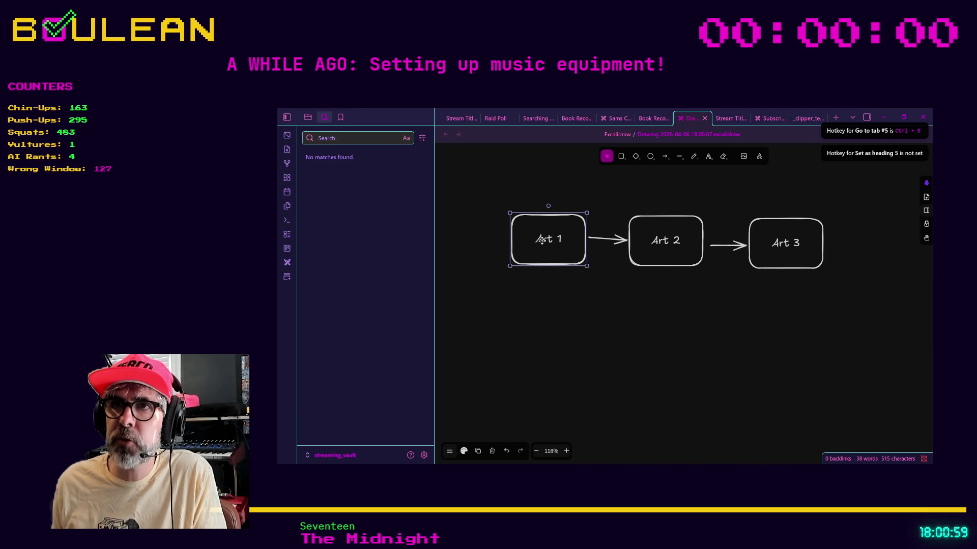
{"action": "left_click", "coordinate": [786, 248]}
{"action": "left_click", "coordinate": [549, 239]}
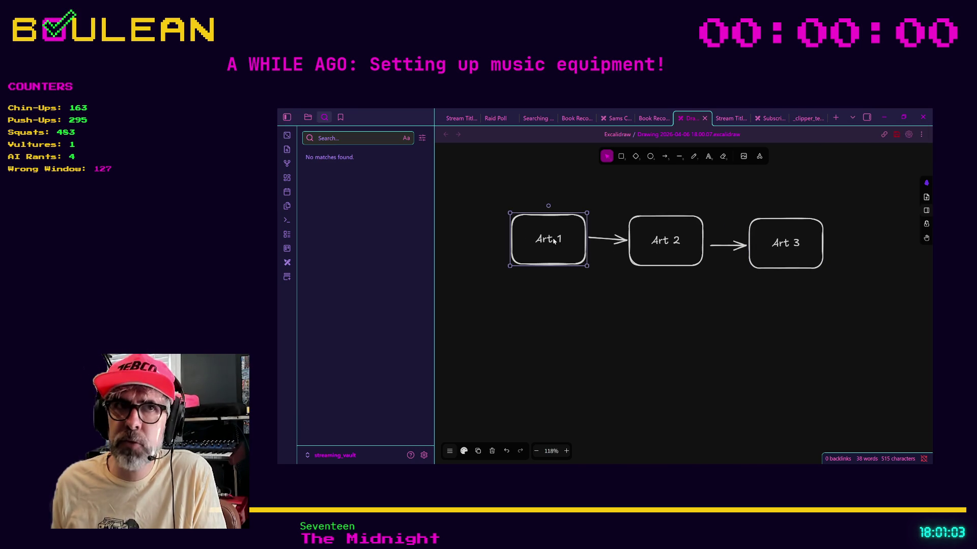
{"action": "left_click", "coordinate": [664, 242]}
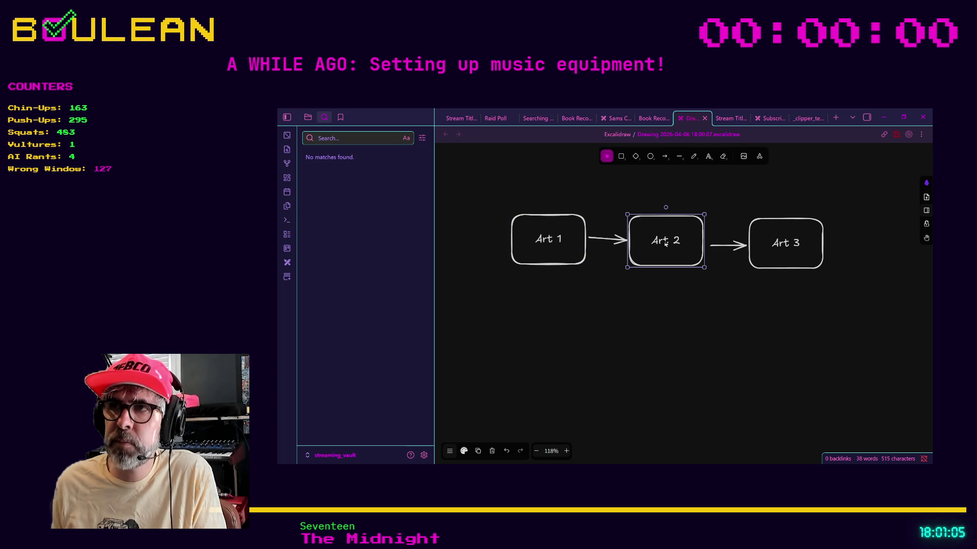
{"action": "left_click", "coordinate": [778, 245]}
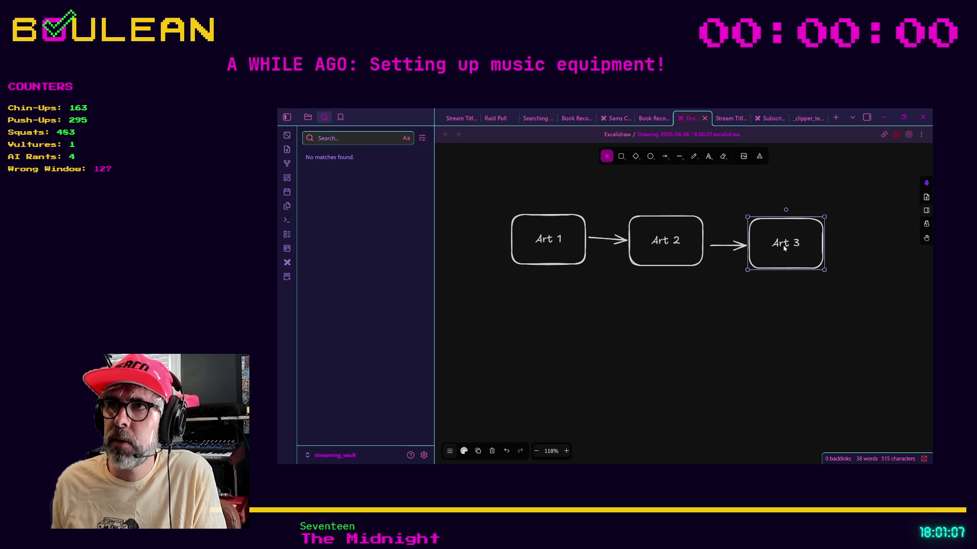
{"action": "left_click", "coordinate": [665, 157]}
- Draw a return arrow from below Art 3 back to Art 1, and append 2.0 to the Art 1 label
{"action": "mouse_move", "coordinate": [789, 275]}
{"action": "left_mouse_down"}
{"action": "mouse_move", "coordinate": [750, 336]}
{"action": "mouse_move", "coordinate": [536, 279]}
{"action": "mouse_move", "coordinate": [541, 266]}
{"action": "left_mouse_up"}
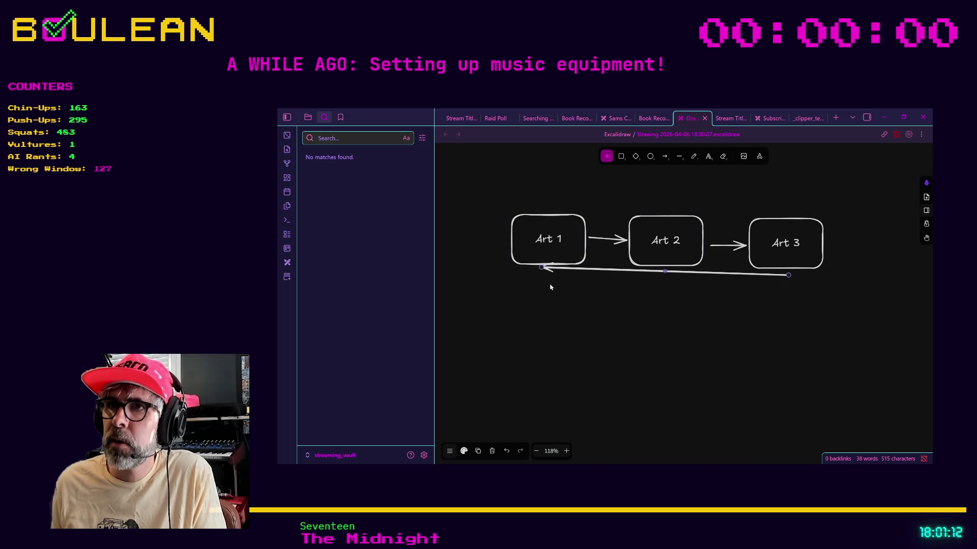
{"action": "double_click", "coordinate": [560, 239]}
{"action": "key", "text": "Escape"}
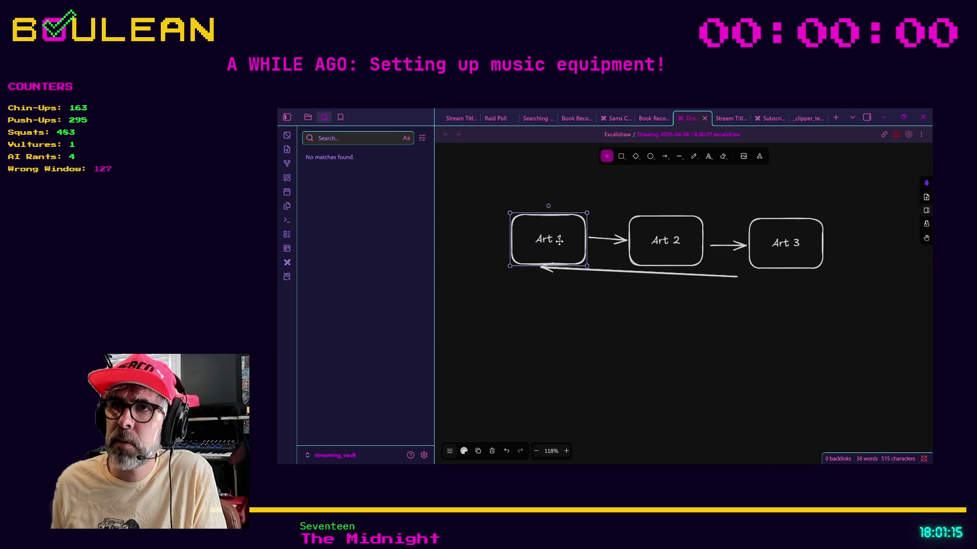
{"action": "double_click", "coordinate": [560, 240]}
{"action": "key", "text": "End"}
{"action": "type", "text": "2.0"}
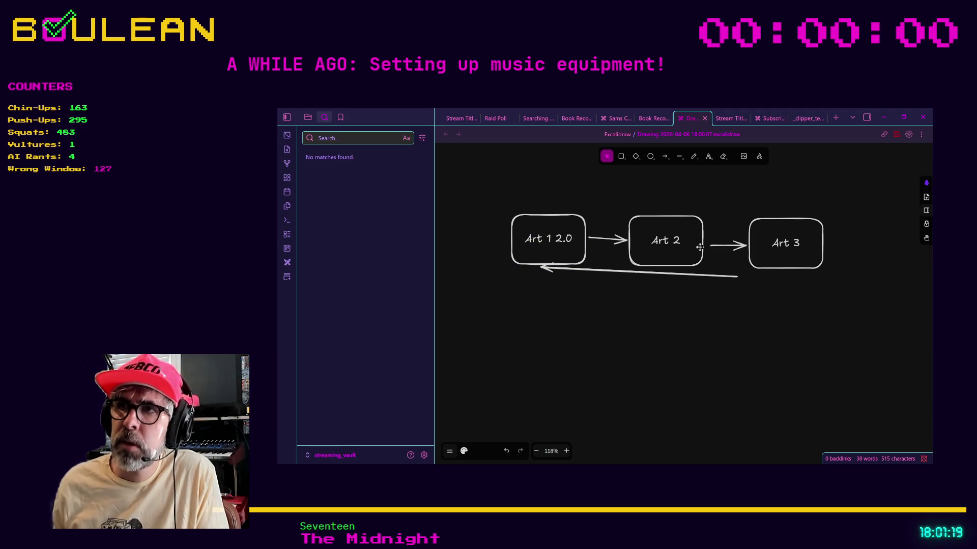
- Change the second box's label to Art 2.0
{"action": "double_click", "coordinate": [676, 240]}
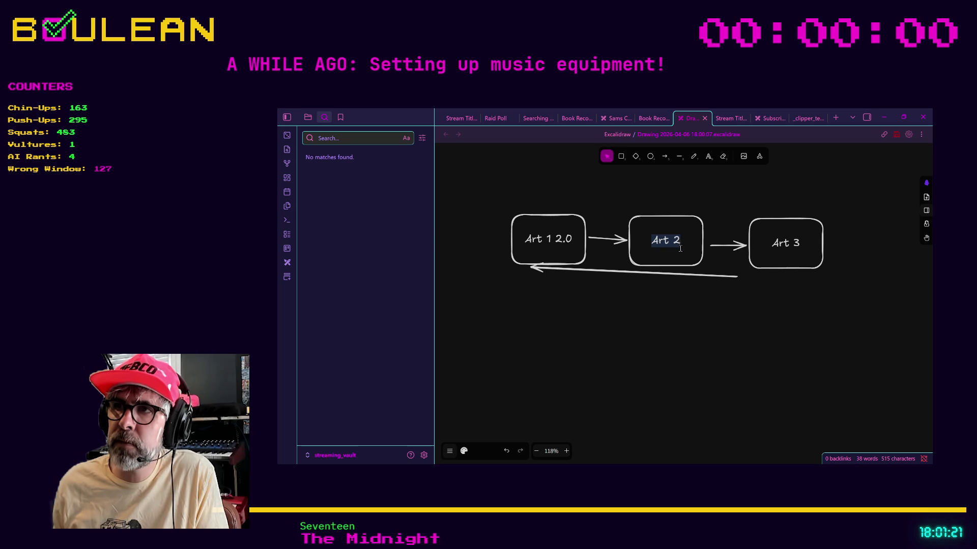
{"action": "key", "text": "End"}
{"action": "type", "text": ".0"}
{"action": "right_click", "coordinate": [676, 260]}
{"action": "left_click", "coordinate": [628, 319]}
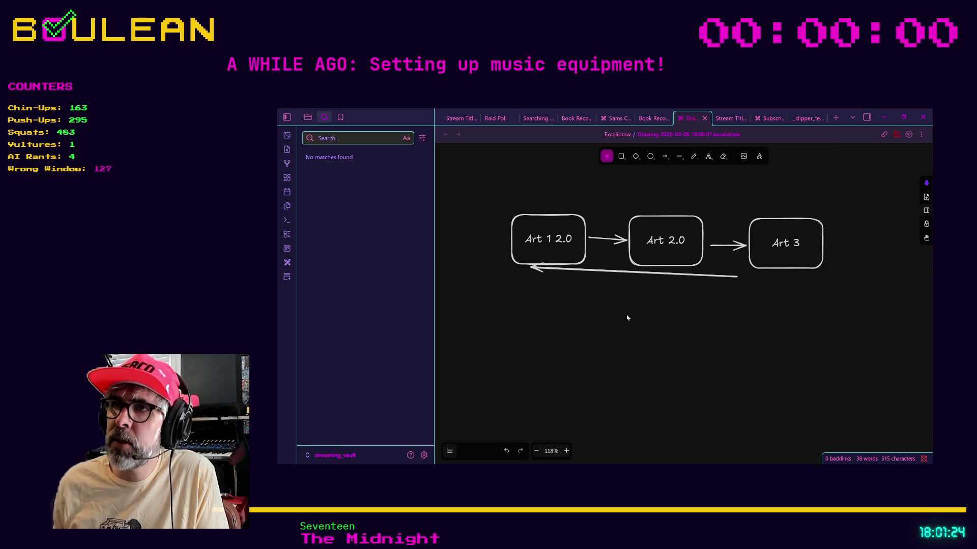
- Relabel the third box Art 3.0 and delete the return arrow beneath the diagram
{"action": "left_click", "coordinate": [786, 245]}
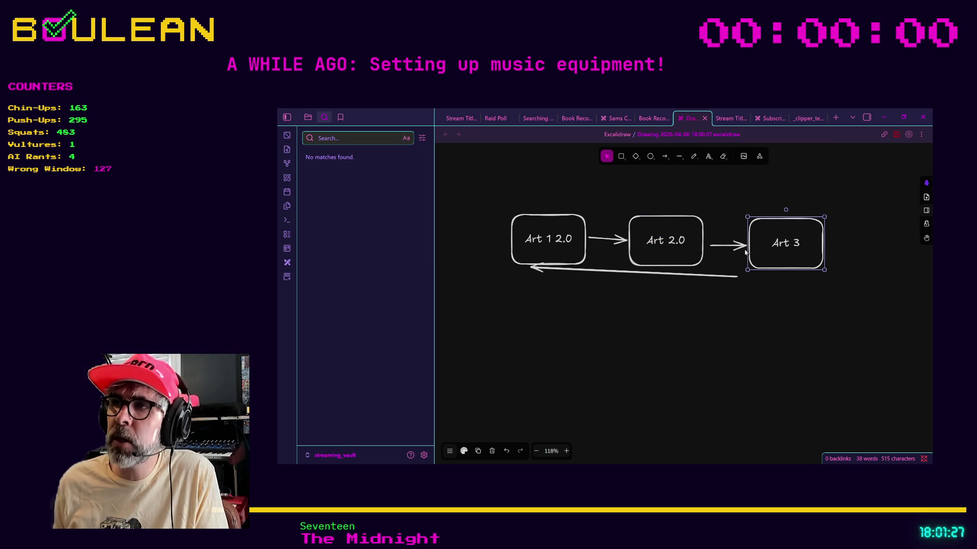
{"action": "double_click", "coordinate": [796, 245]}
{"action": "key", "text": "End"}
{"action": "type", "text": ".0"}
{"action": "left_click", "coordinate": [762, 352]}
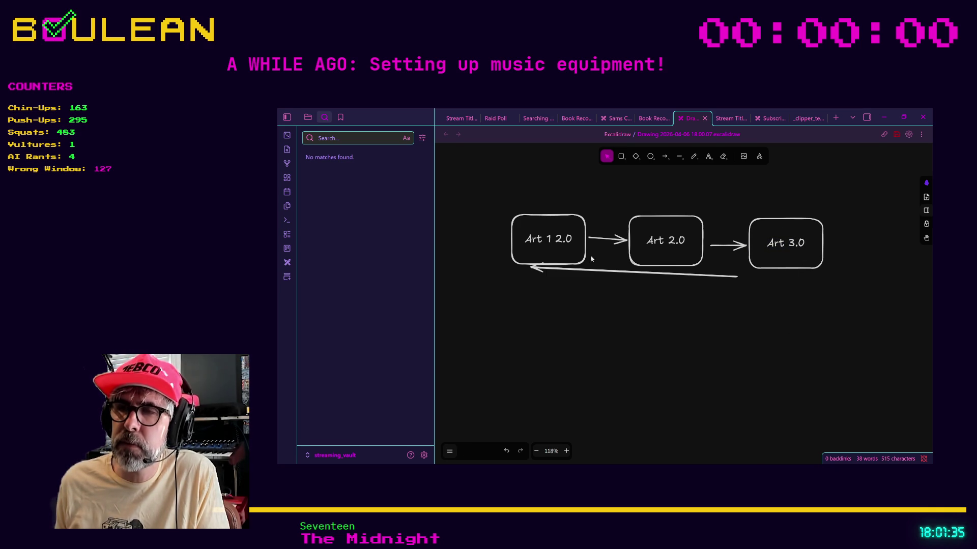
{"action": "left_click_drag", "start_coordinate": [589, 272], "coordinate": [587, 356]}
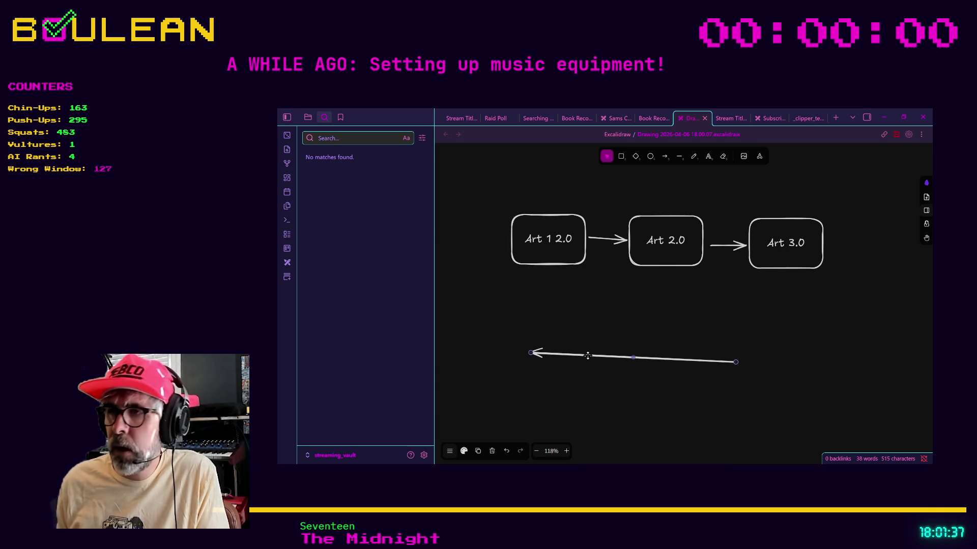
{"action": "key", "text": "Delete"}
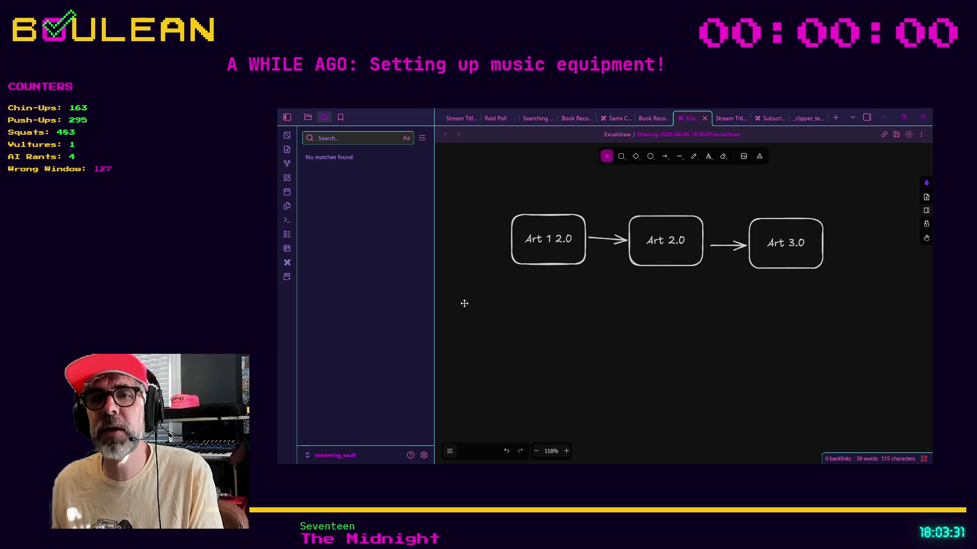
{"action": "left_click", "coordinate": [424, 456]}
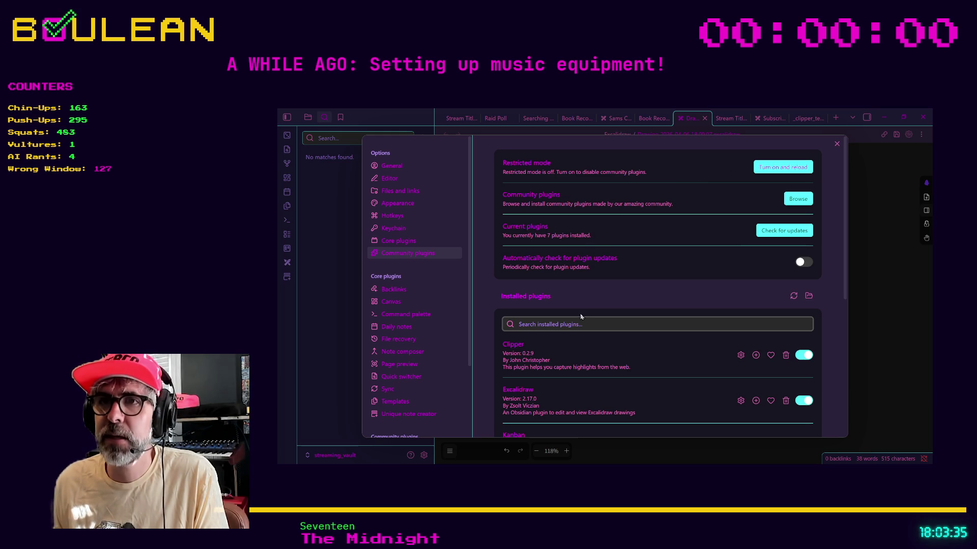
{"action": "left_click", "coordinate": [798, 199]}
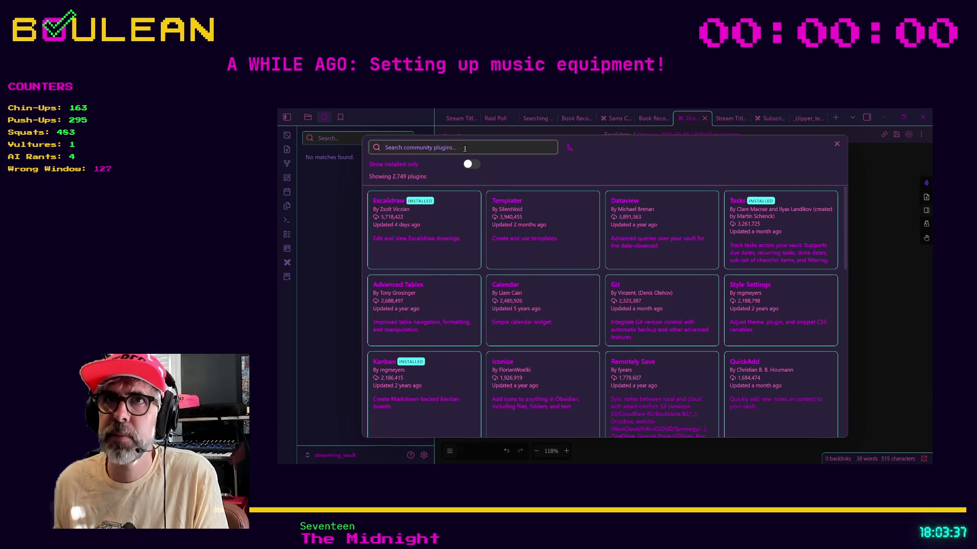
{"action": "type", "text": "farm"}
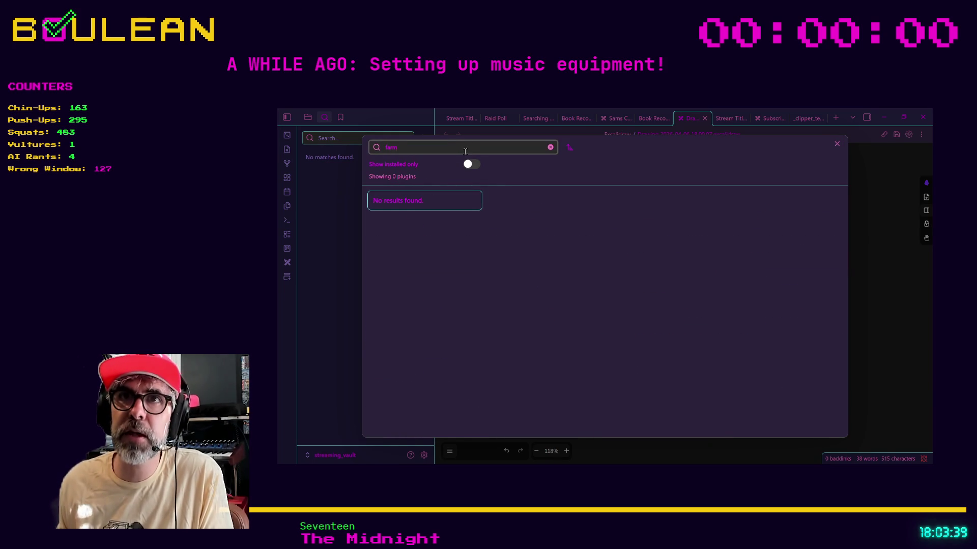
{"action": "key", "text": "BackSpace"}
{"action": "key", "text": "BackSpace"}
{"action": "key", "text": "BackSpace"}
{"action": "type", "text": "seed"}
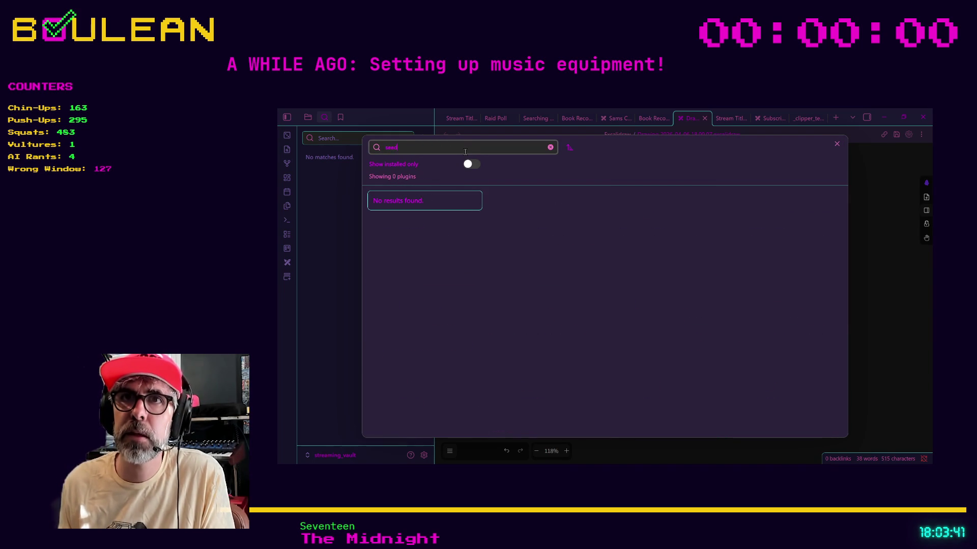
{"action": "key", "text": "BackSpace"}
{"action": "key", "text": "BackSpace"}
{"action": "key", "text": "BackSpace"}
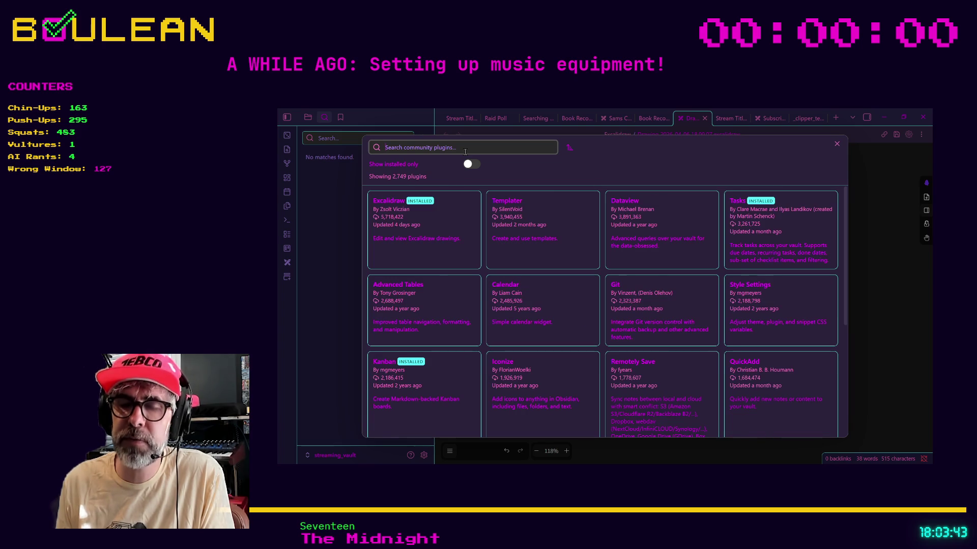
{"action": "type", "text": "almana"}
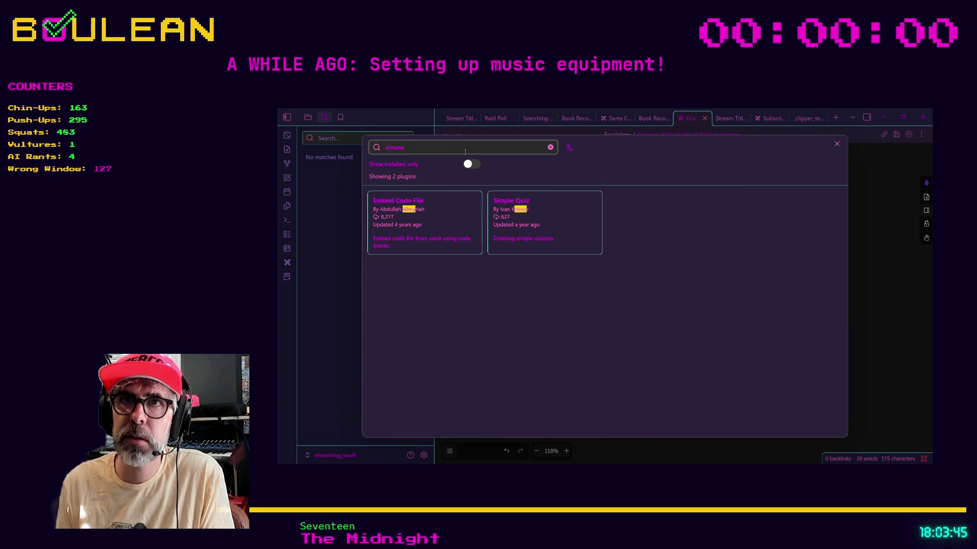
{"action": "key", "text": "BackSpace"}
{"action": "key", "text": "BackSpace"}
{"action": "key", "text": "BackSpace"}
{"action": "type", "text": "far"}
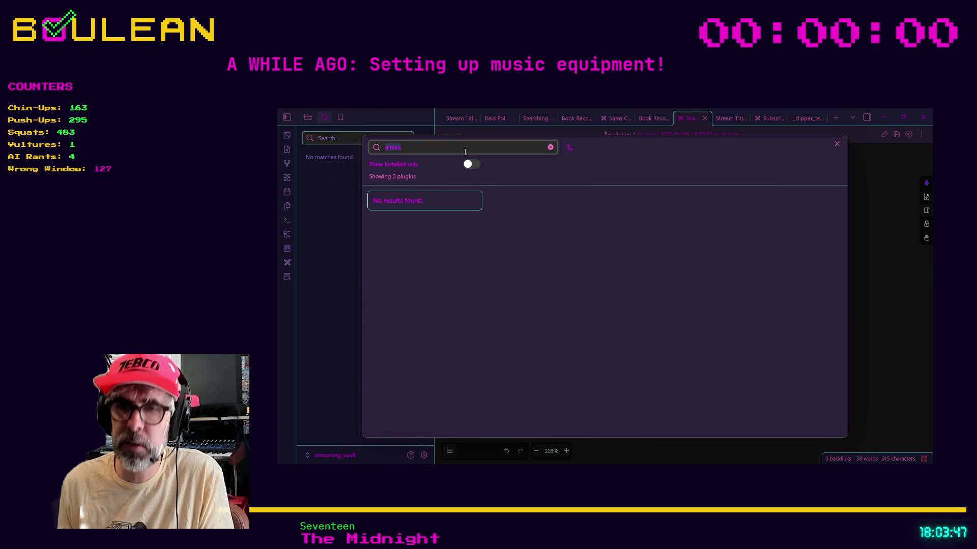
{"action": "type", "text": "m"}
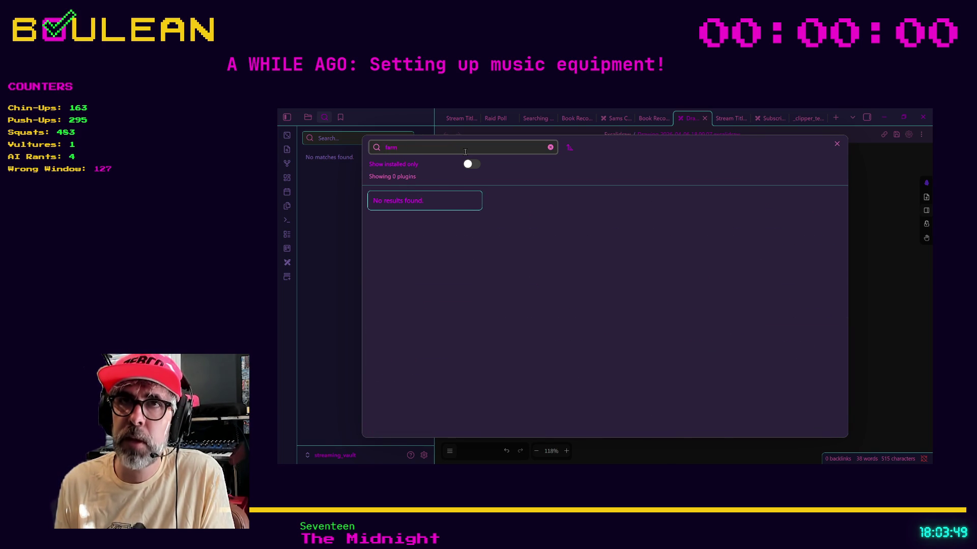
{"action": "key", "text": "BackSpace"}
{"action": "key", "text": "BackSpace"}
{"action": "key", "text": "BackSpace"}
{"action": "type", "text": "plant"}
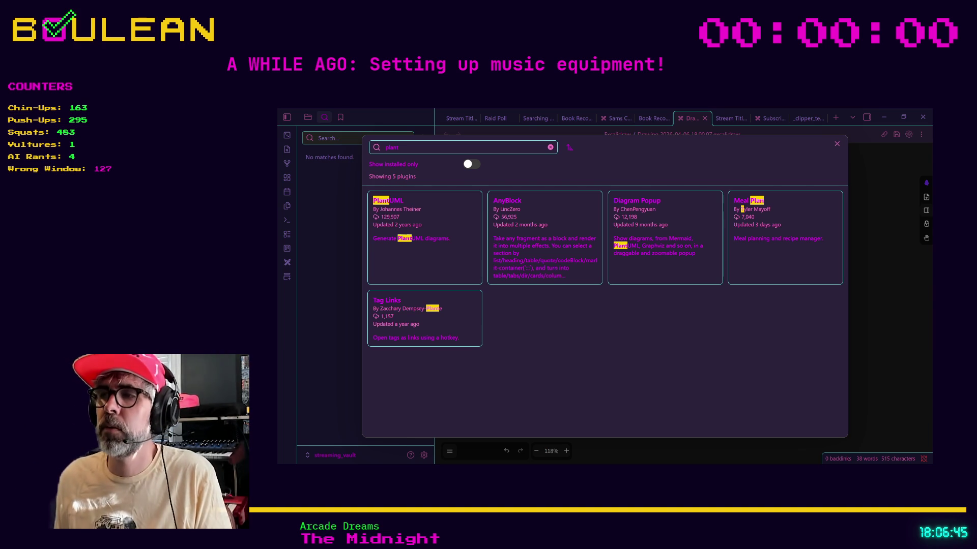
{"action": "key", "text": "Escape"}
{"action": "key", "text": "Escape"}
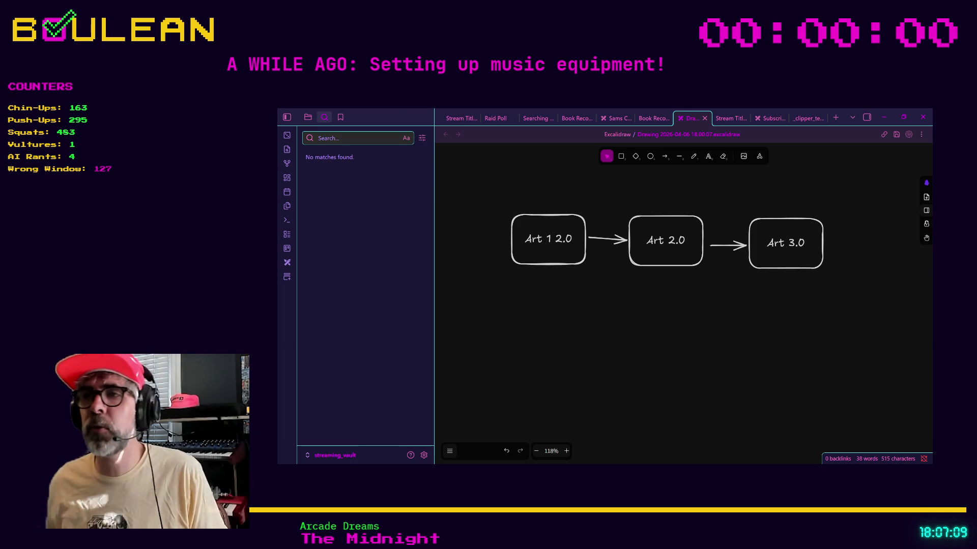
- Open the To Do note through the Ctrl+O switcher and place the caret at its All Tasks List
{"action": "key", "text": "ctrl+o"}
{"action": "type", "text": "to do"}
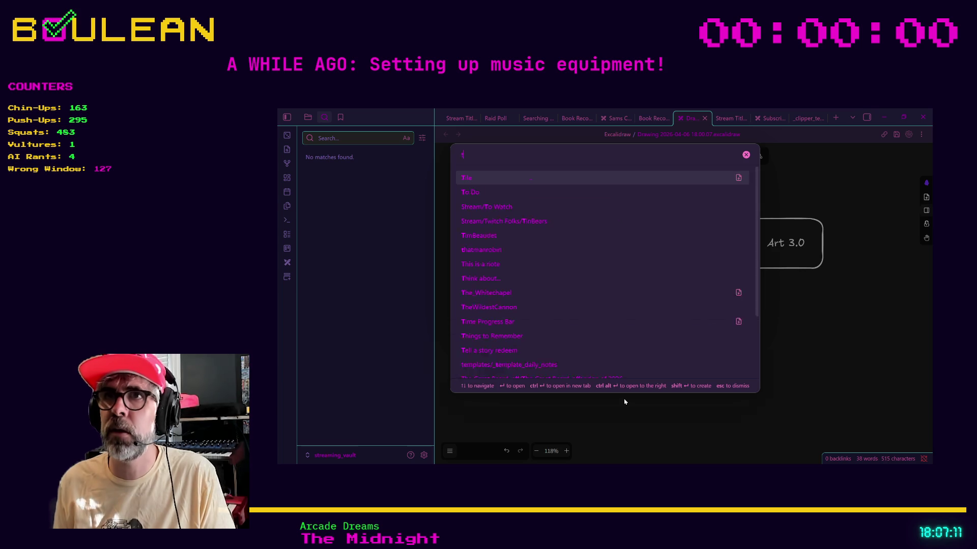
{"action": "key", "text": "Return"}
{"action": "left_click", "coordinate": [722, 282]}
- Start a note-switcher search for 'ti', then clear it and close without opening anything
{"action": "key", "text": "ctrl+o"}
{"action": "type", "text": "ti"}
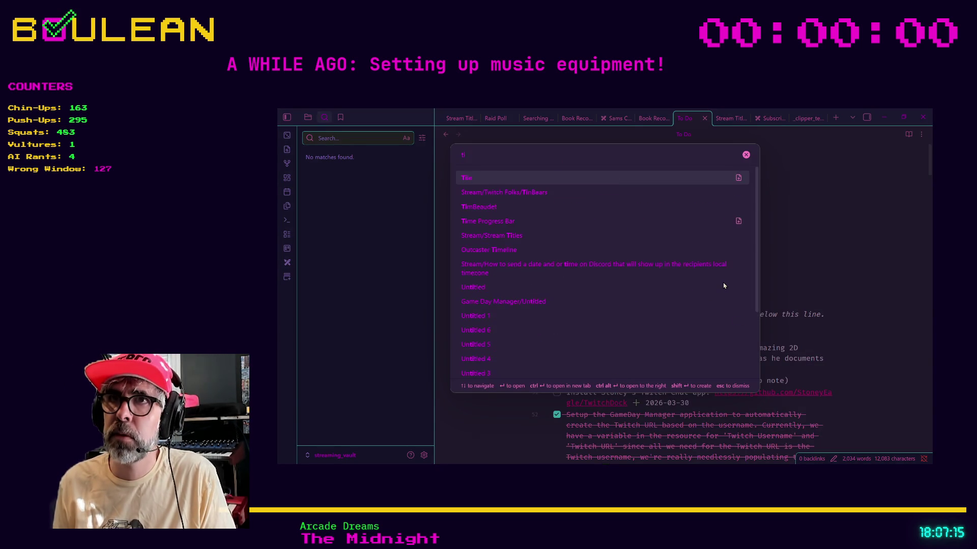
{"action": "key", "text": "BackSpace"}
{"action": "key", "text": "BackSpace"}
{"action": "key", "text": "Escape"}
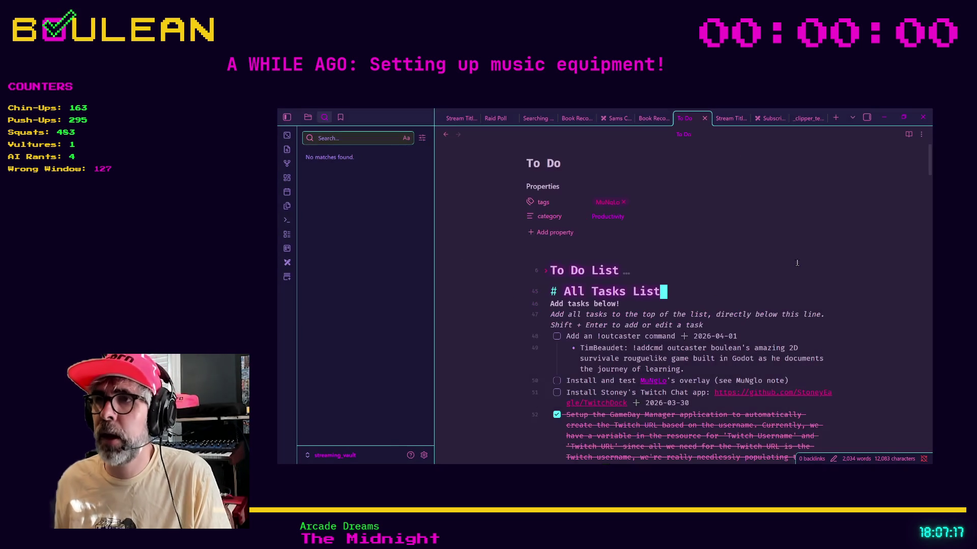
{"action": "key", "text": "ctrl+f"}
{"action": "type", "text": "t"}
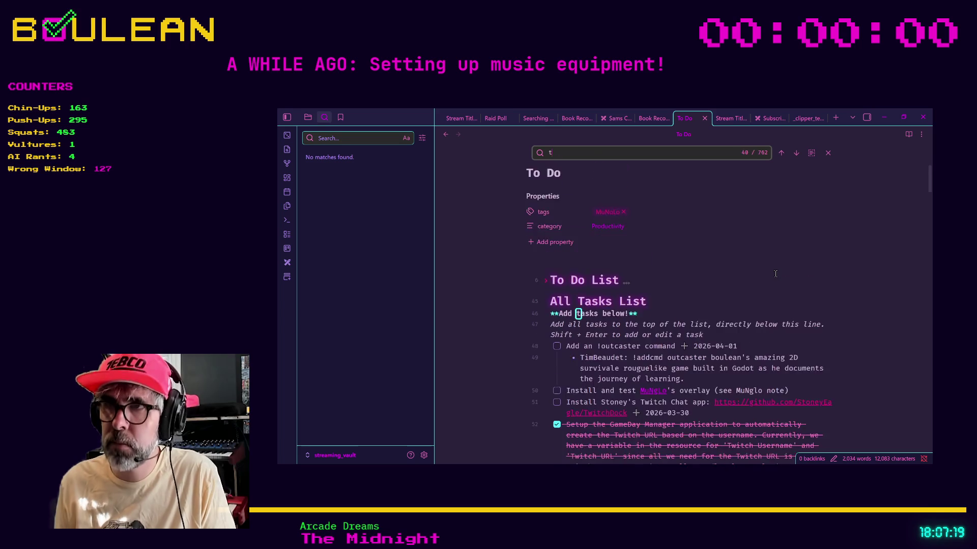
{"action": "type", "text": "im"}
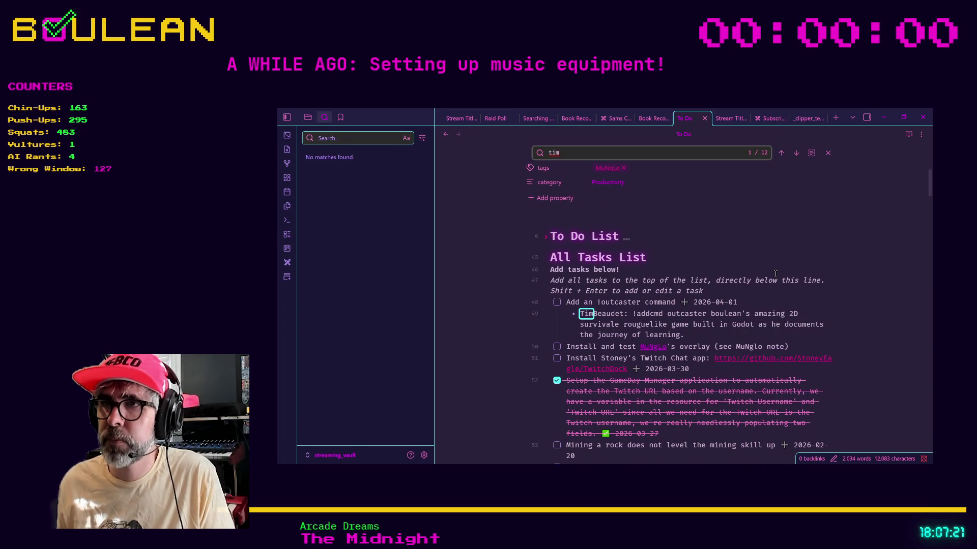
{"action": "key", "text": "Return"}
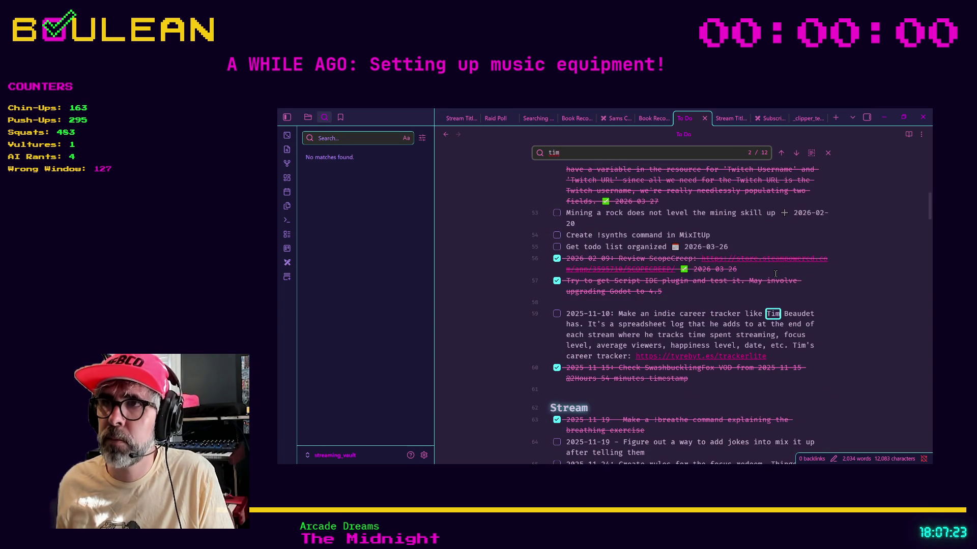
{"action": "left_click", "coordinate": [682, 324]}
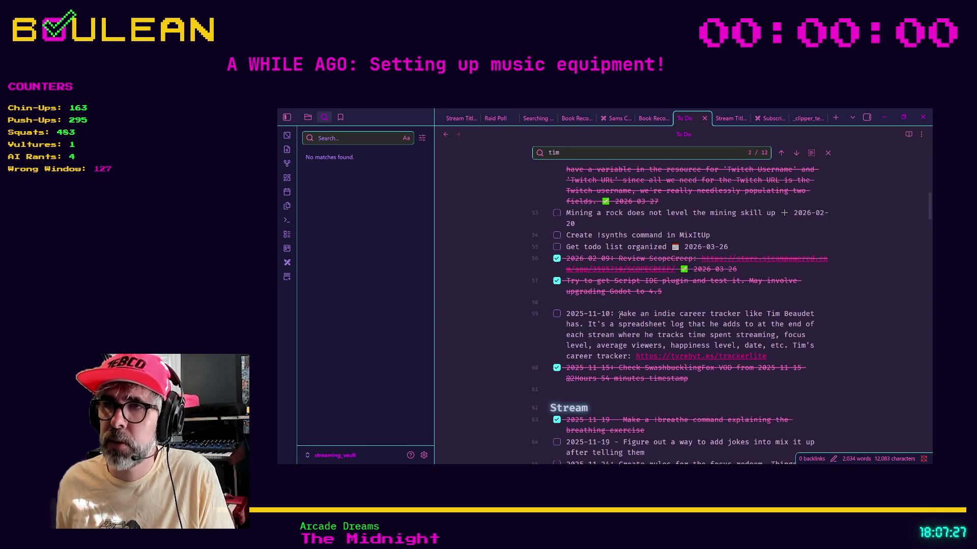
{"action": "left_click_drag", "start_coordinate": [616, 314], "coordinate": [789, 360]}
{"action": "left_click", "coordinate": [789, 360]}
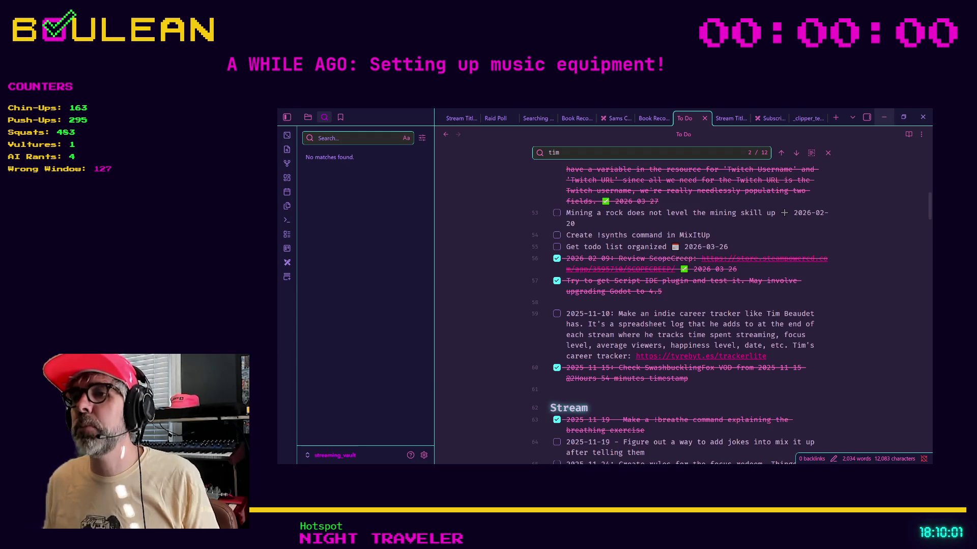
- Minimize the Obsidian window showing the To Do note
{"action": "left_click", "coordinate": [883, 117]}
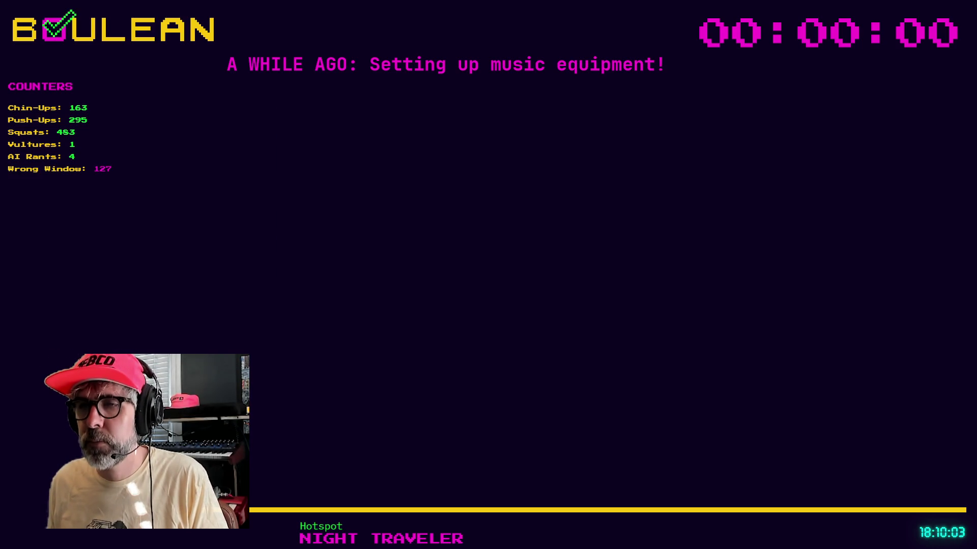
- Return to Godot, put the cursor on empty line 9 of gravestone.gd, then bring up the console log
{"action": "key", "text": "alt+Tab"}
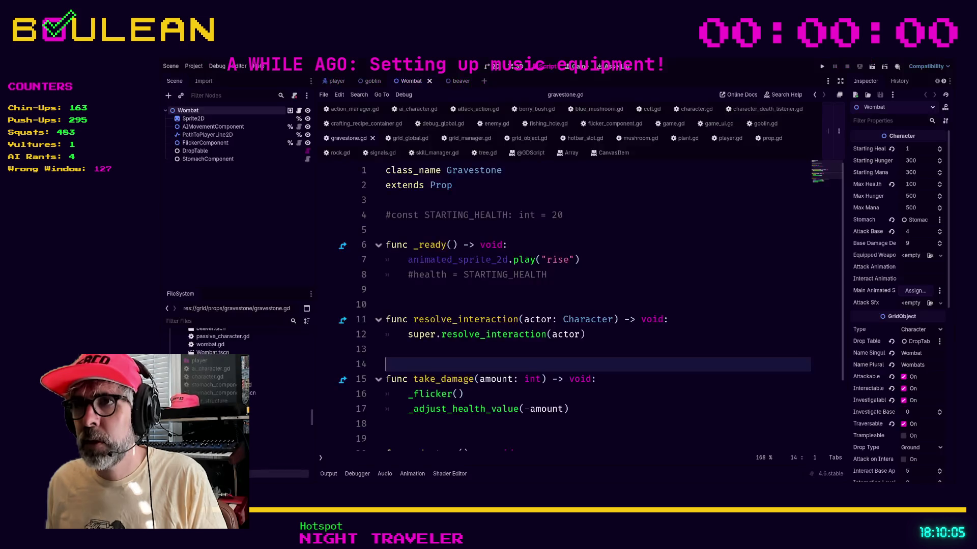
{"action": "left_click", "coordinate": [650, 287]}
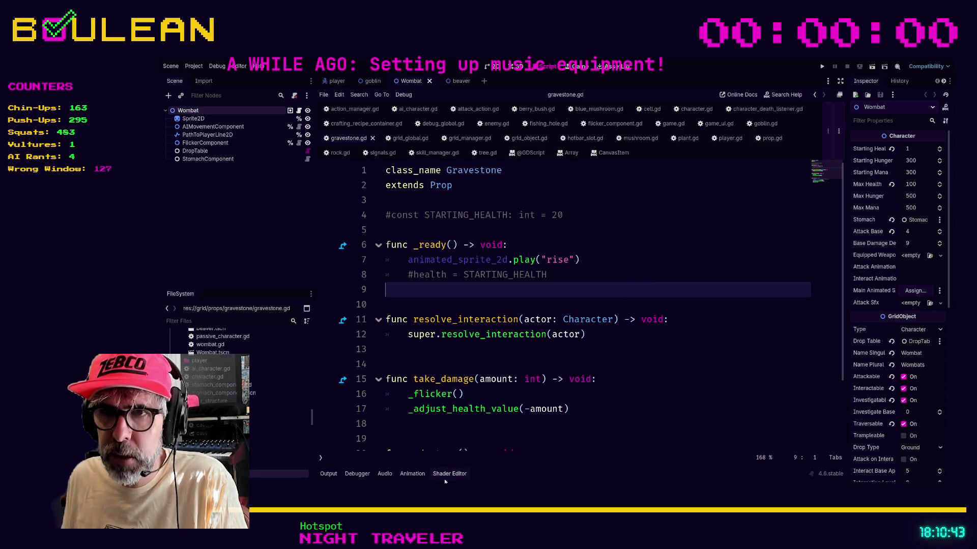
{"action": "key", "text": "alt+Tab"}
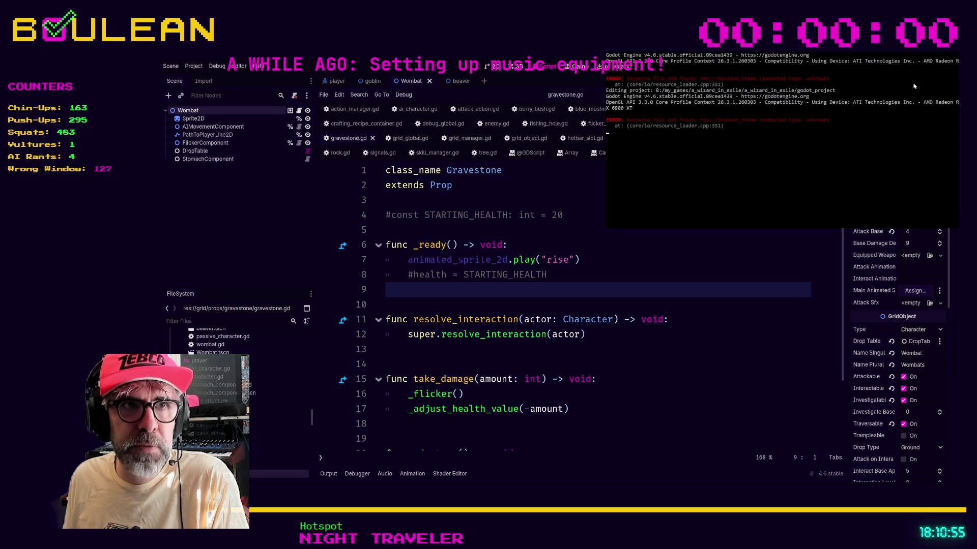
- Select an error line in the console, then filter the FileSystem dock for boulean_theme
{"action": "left_click_drag", "start_coordinate": [835, 120], "coordinate": [612, 122]}
{"action": "left_click", "coordinate": [627, 121]}
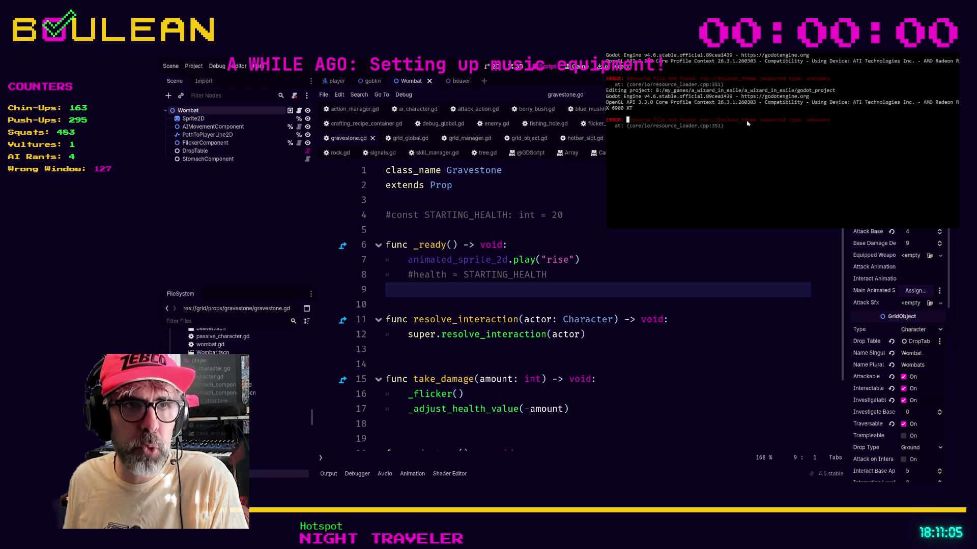
{"action": "left_click_drag", "start_coordinate": [312, 418], "coordinate": [308, 480]}
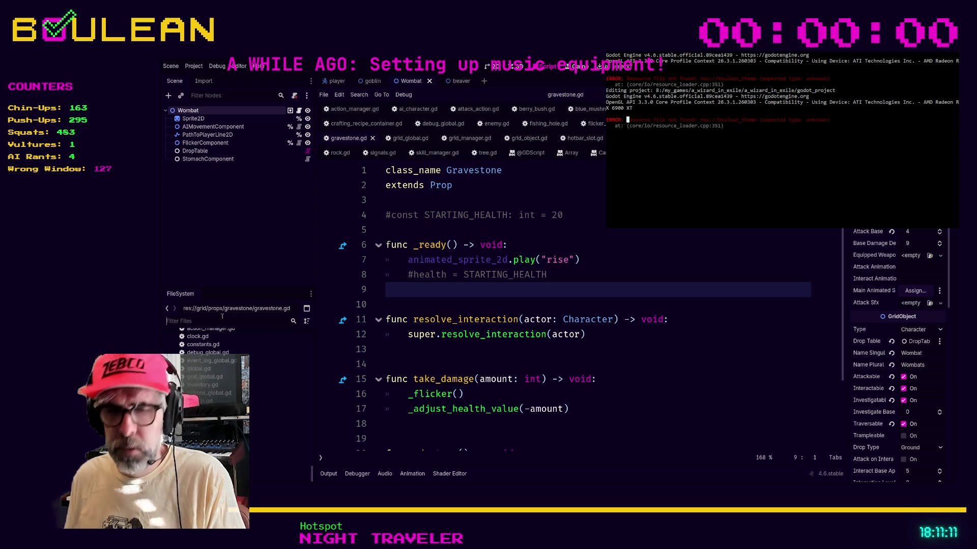
{"action": "type", "text": "boulean"}
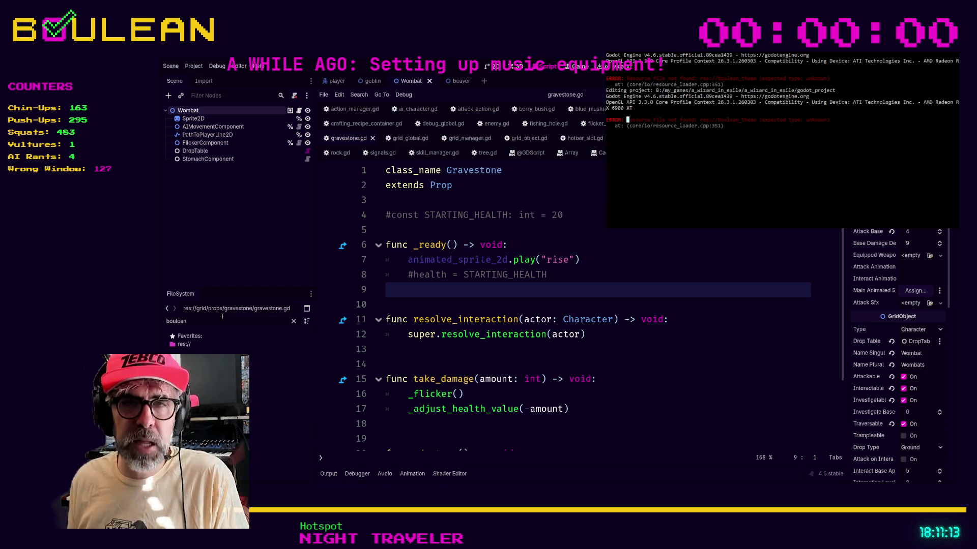
{"action": "type", "text": "_theme"}
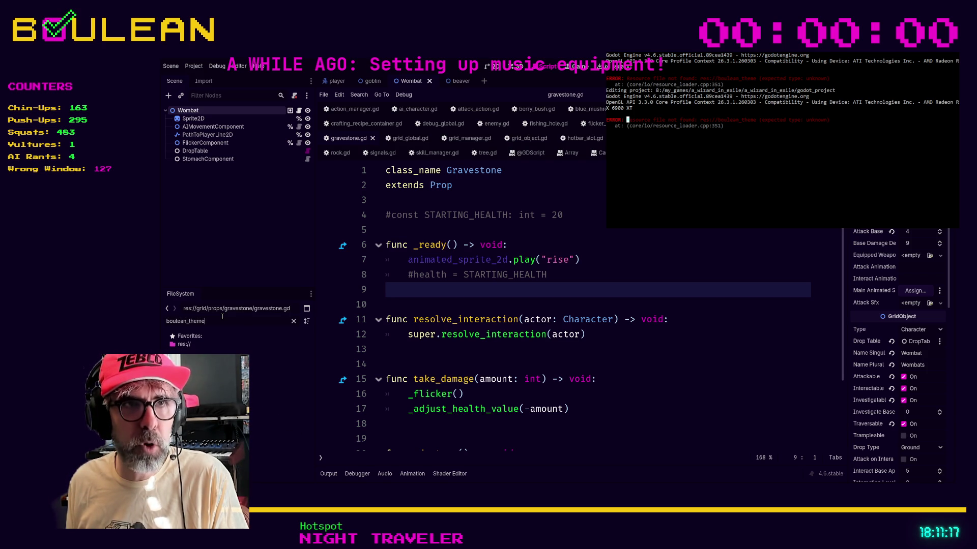
{"action": "double_click", "coordinate": [223, 316]}
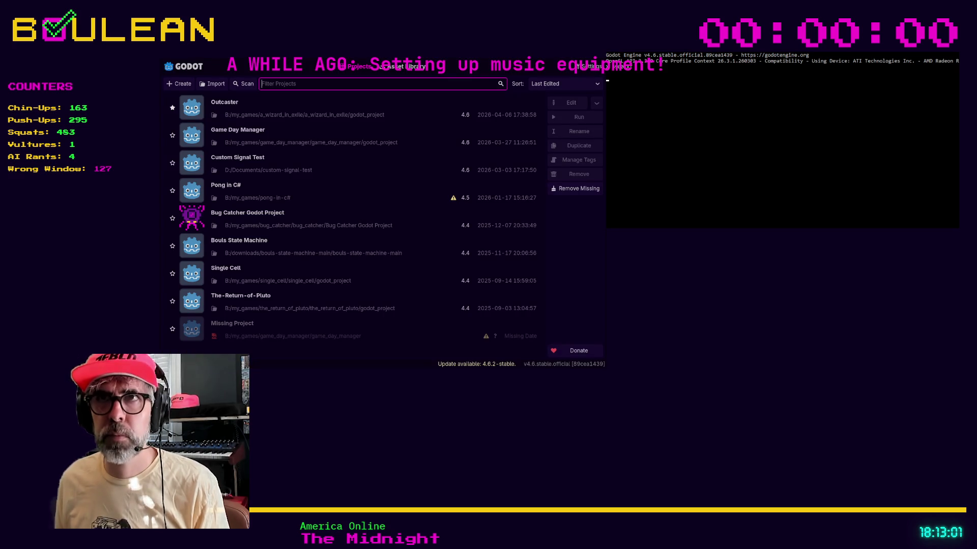
- Double-click Outcaster in the Project Manager to reopen a_wizard_in_exile in the editor
{"action": "double_click", "coordinate": [305, 108]}
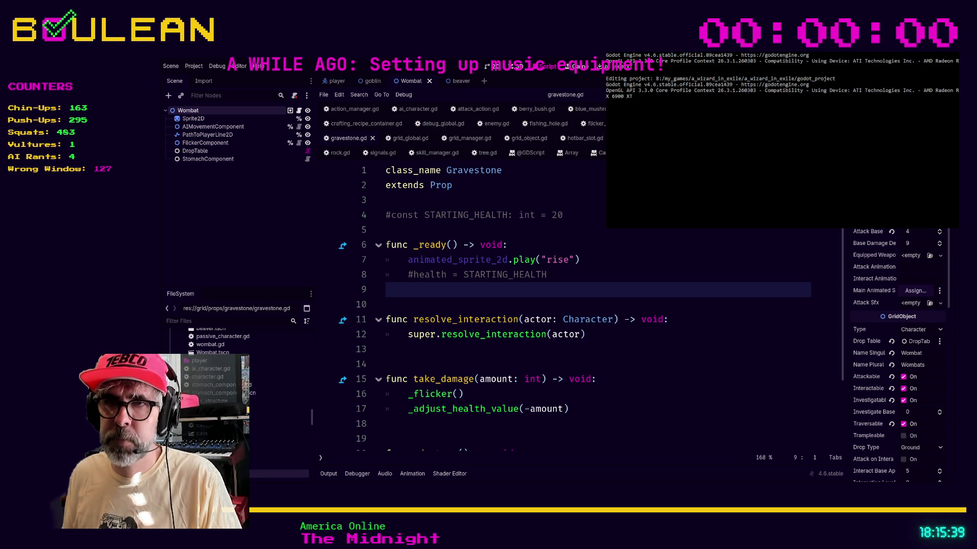
{"action": "left_click", "coordinate": [507, 359]}
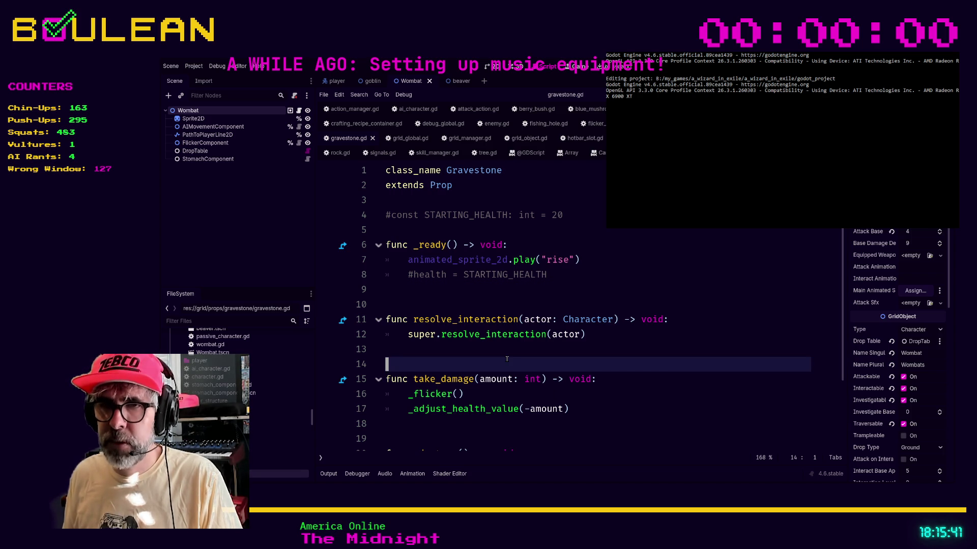
- Check the debugger panel's runtime errors, then return to Stack Trace and breakpoints
{"action": "left_click", "coordinate": [351, 474]}
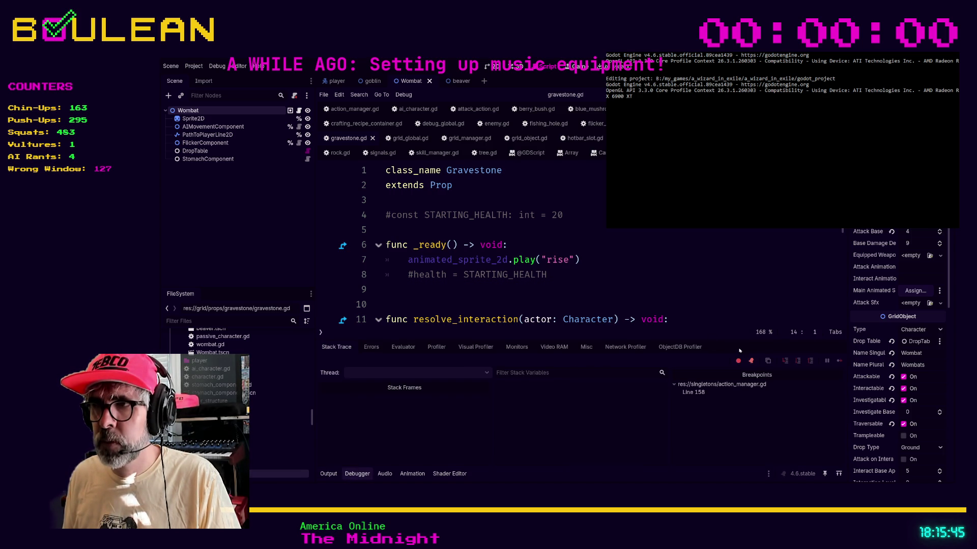
{"action": "left_click", "coordinate": [371, 347]}
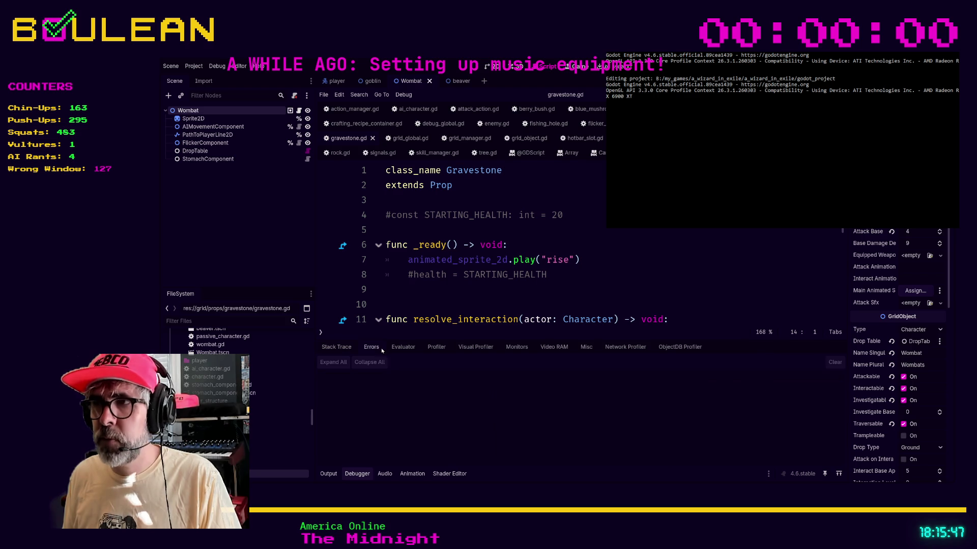
{"action": "left_click", "coordinate": [333, 348]}
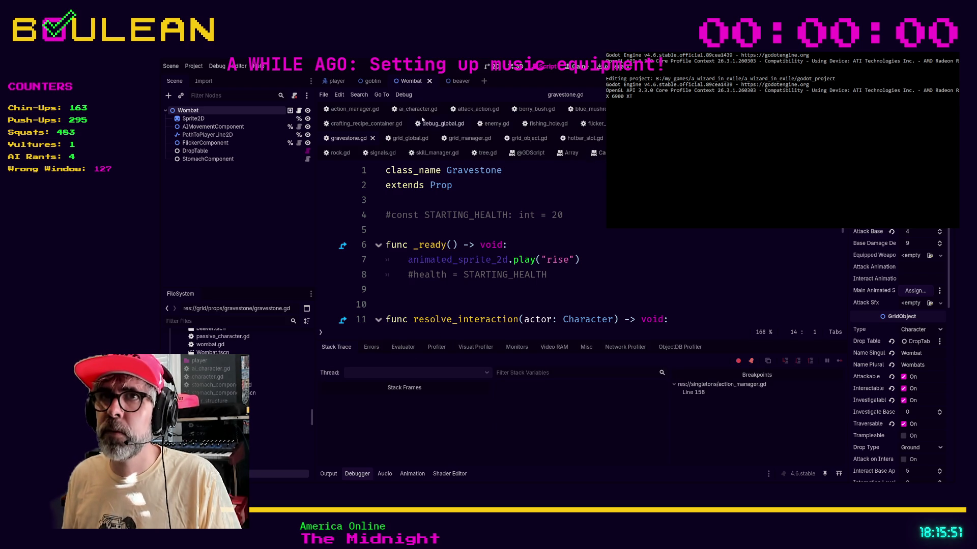
- In action_manager.gd, use the Line 80 UNUSED_PARAMETER warning to jump to get_player_ap_cost
{"action": "left_click", "coordinate": [347, 108]}
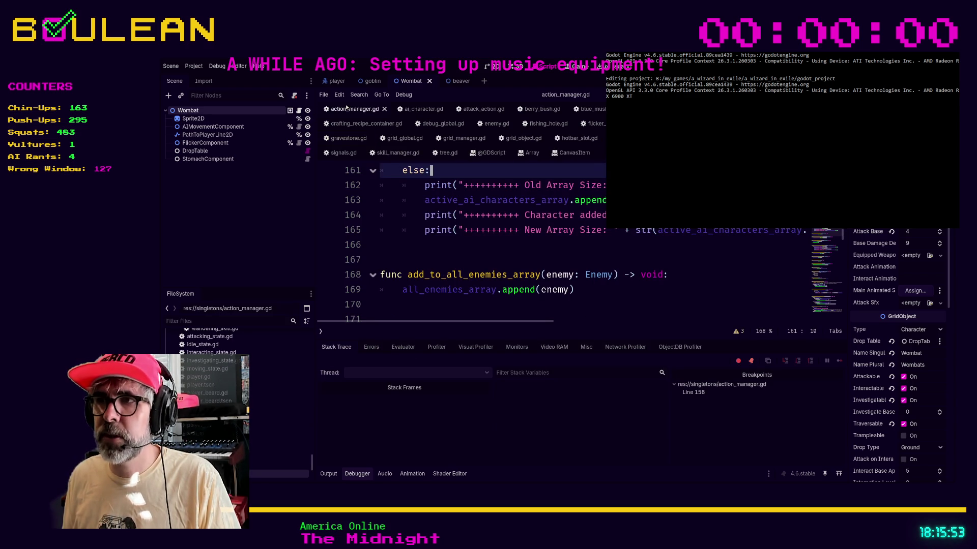
{"action": "left_click", "coordinate": [738, 333]}
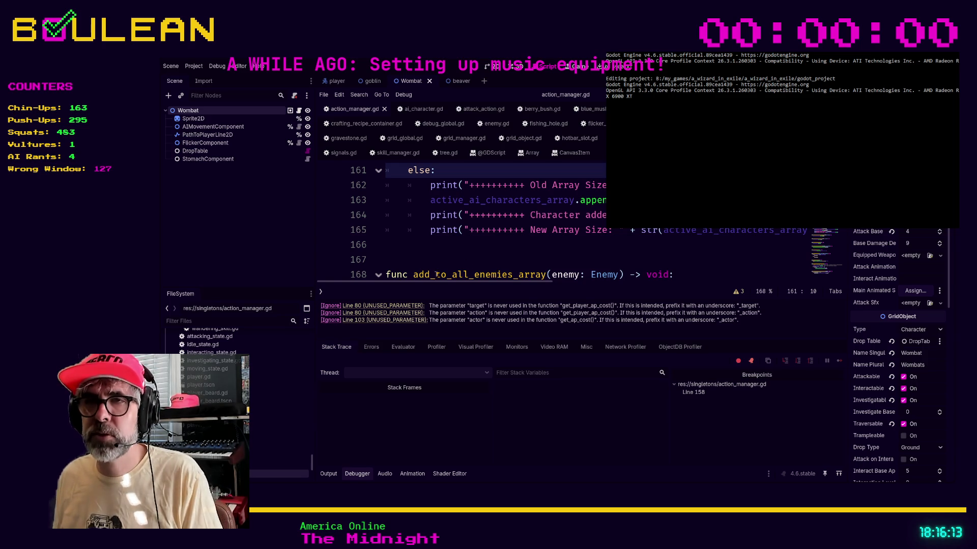
{"action": "left_click", "coordinate": [386, 306]}
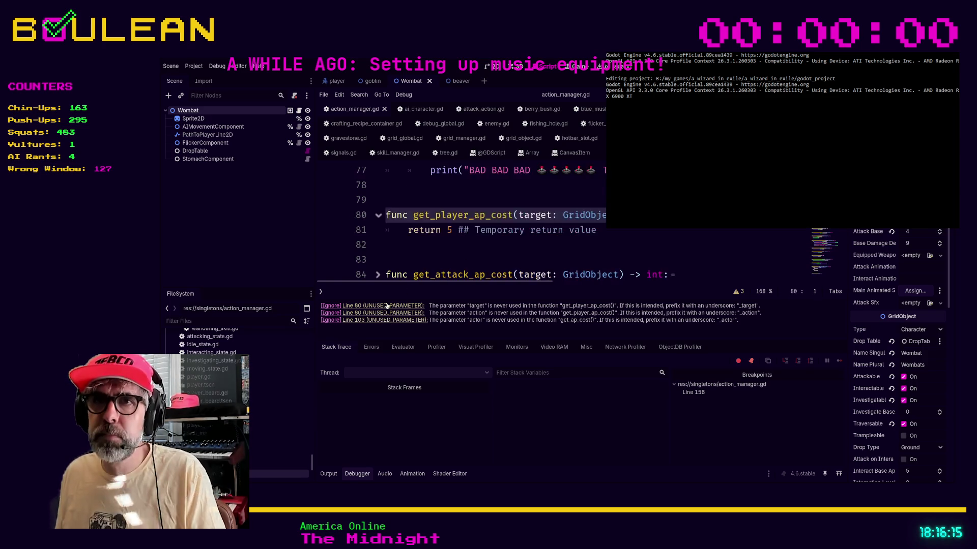
{"action": "left_click", "coordinate": [458, 257]}
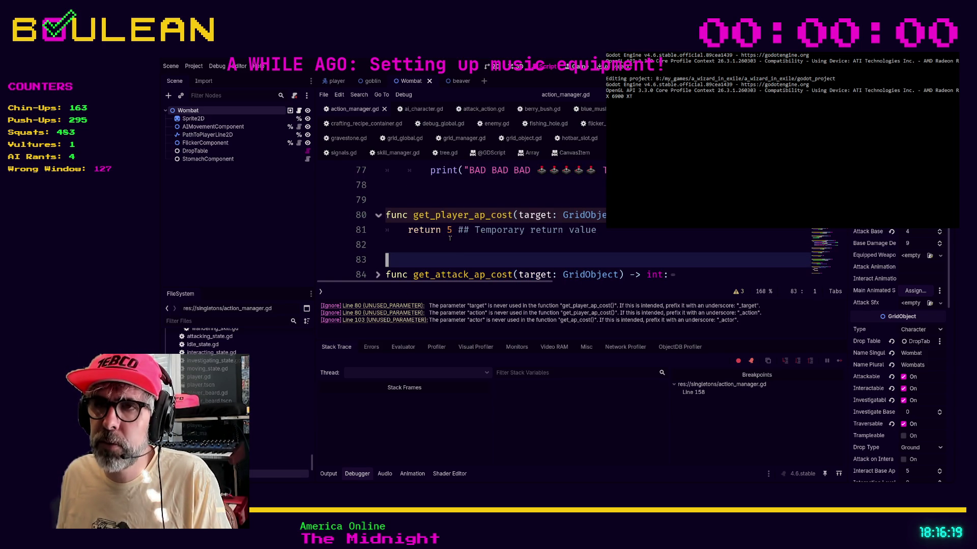
{"action": "left_click", "coordinate": [415, 243]}
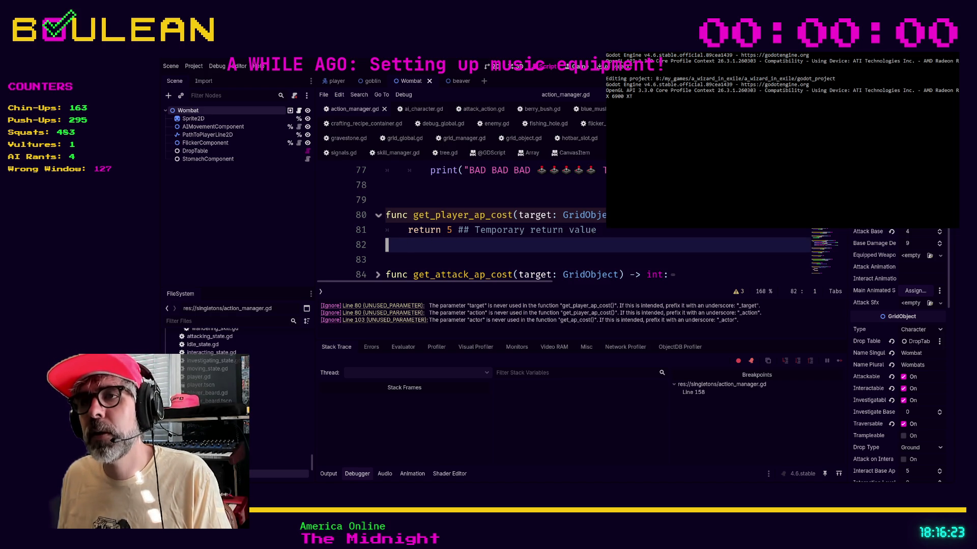
{"action": "scroll", "coordinate": [612, 238], "scroll_direction": "down", "scroll_amount": 1}
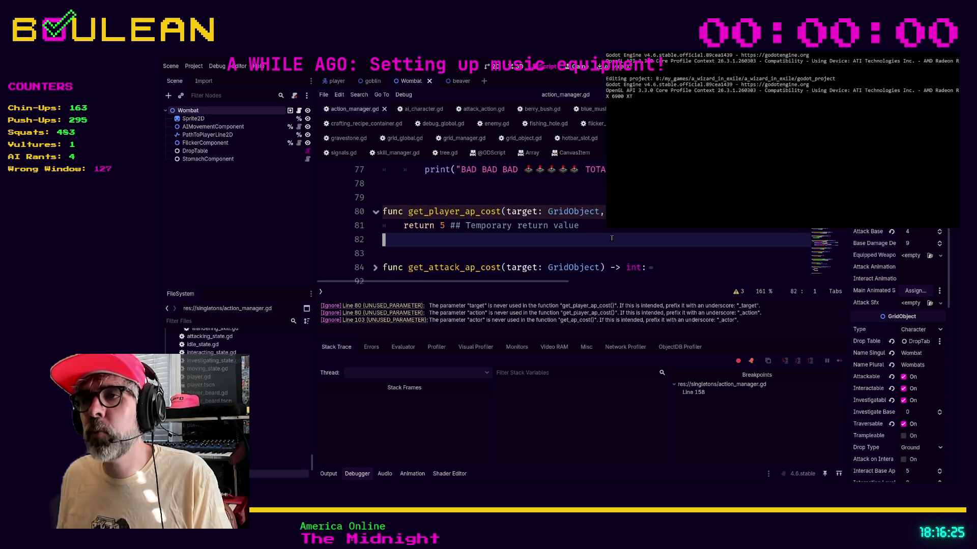
{"action": "scroll", "coordinate": [587, 224], "scroll_direction": "down", "scroll_amount": 2}
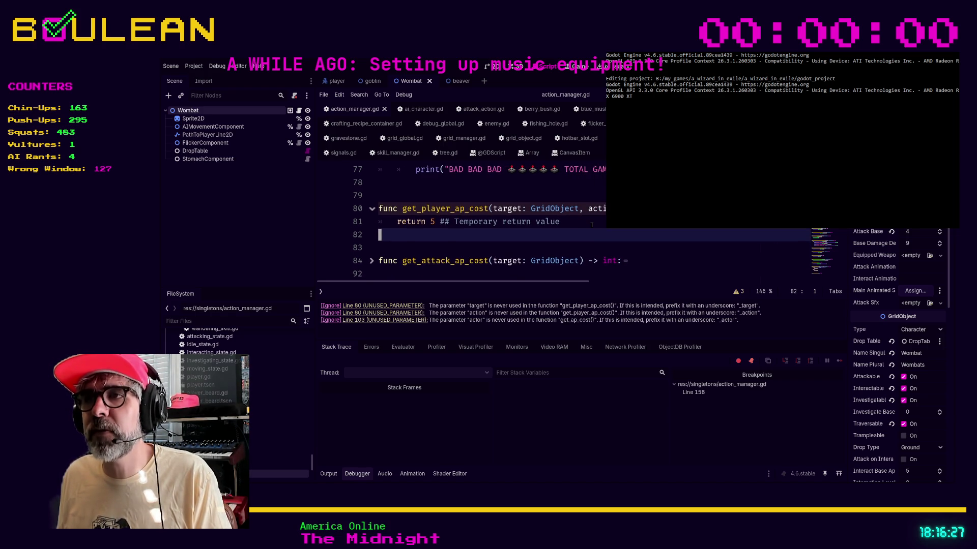
{"action": "left_click", "coordinate": [578, 223]}
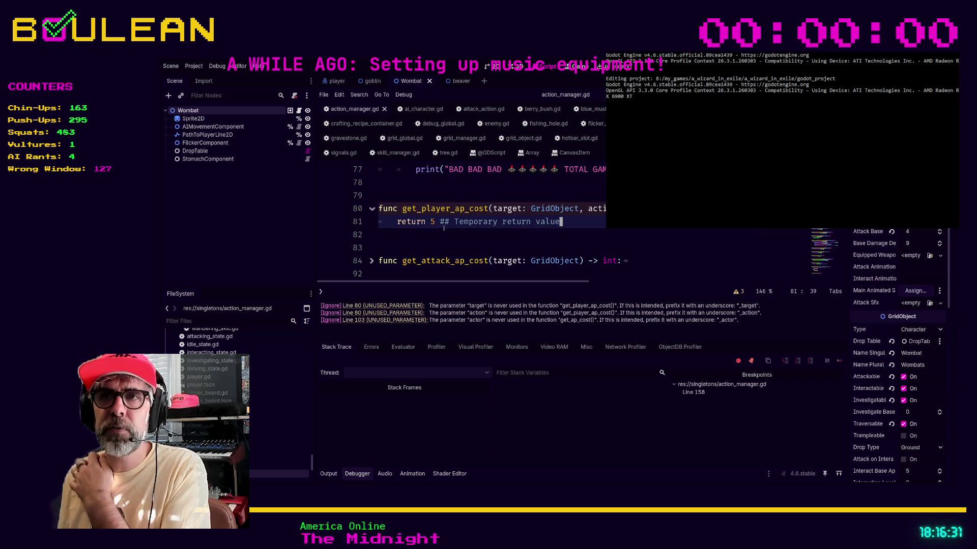
{"action": "left_click_drag", "start_coordinate": [558, 223], "coordinate": [389, 214]}
{"action": "left_click", "coordinate": [600, 229]}
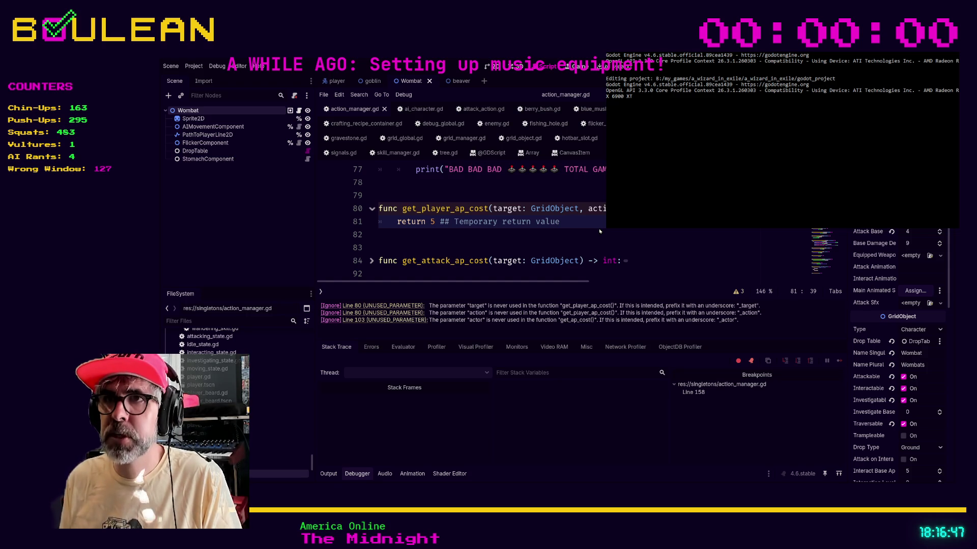
- Search the project for get_player_ap_cost, inspect its cell.gd call, then return to action_manager.gd
{"action": "key", "text": "ctrl+shift+f"}
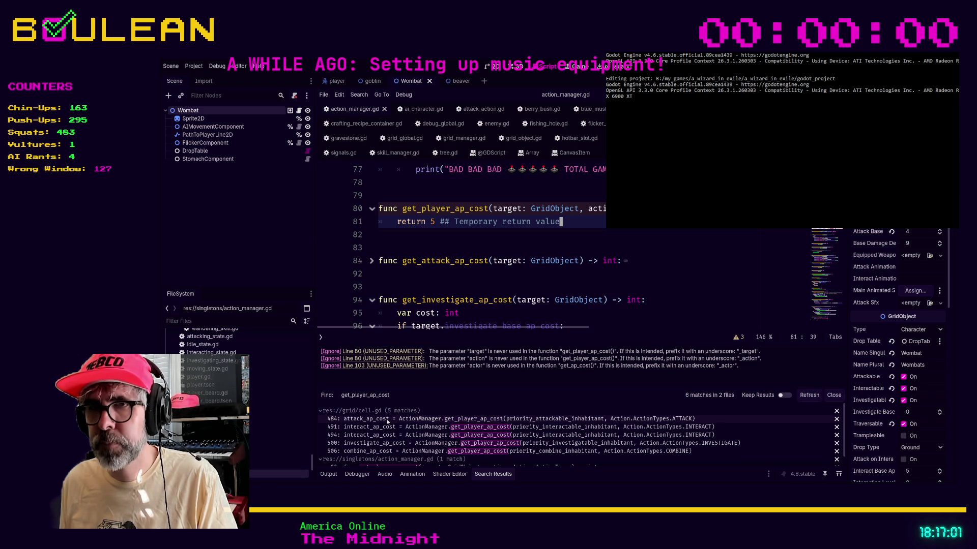
{"action": "left_click", "coordinate": [387, 420]}
{"action": "scroll", "coordinate": [498, 260], "scroll_direction": "up", "scroll_amount": 3}
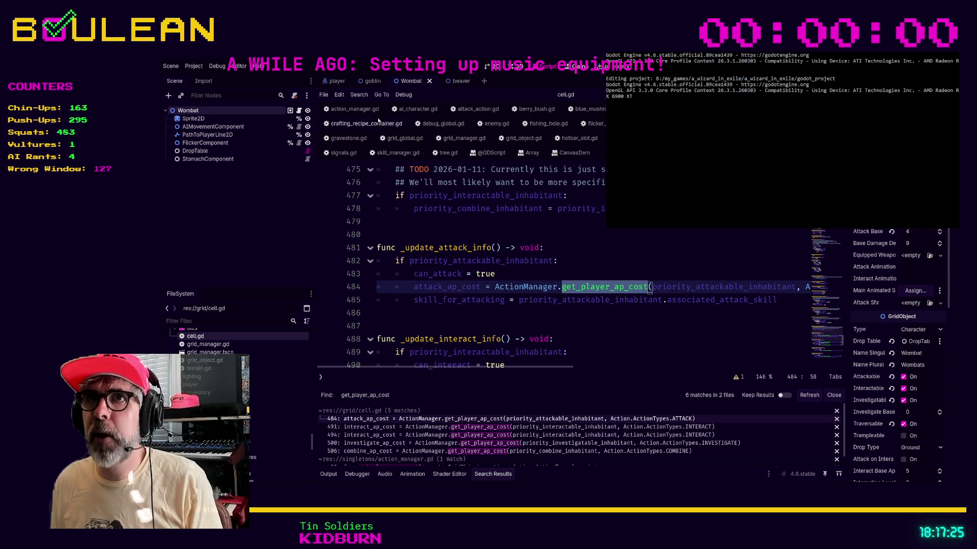
{"action": "left_click", "coordinate": [355, 109]}
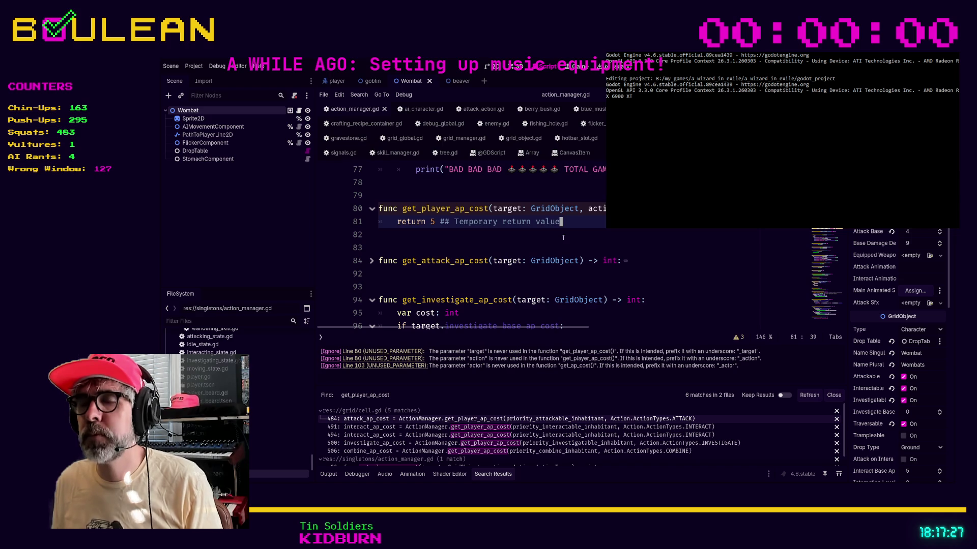
{"action": "scroll", "coordinate": [559, 237], "scroll_direction": "up", "scroll_amount": 1}
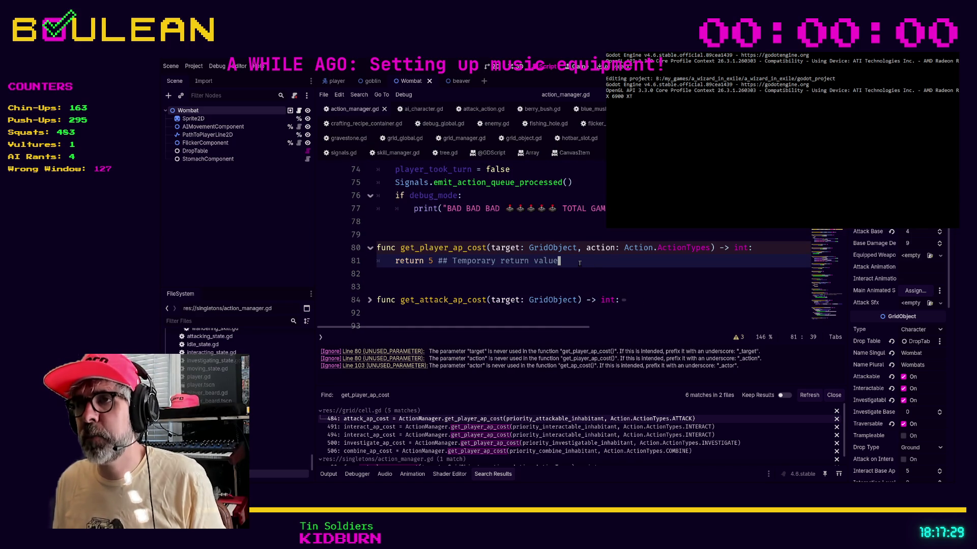
- Change line 81 of get_player_ap_cost to return 500 instead of 5, then run the project
{"action": "left_click", "coordinate": [433, 261]}
{"action": "type", "text": "00"}
{"action": "left_click", "coordinate": [454, 281]}
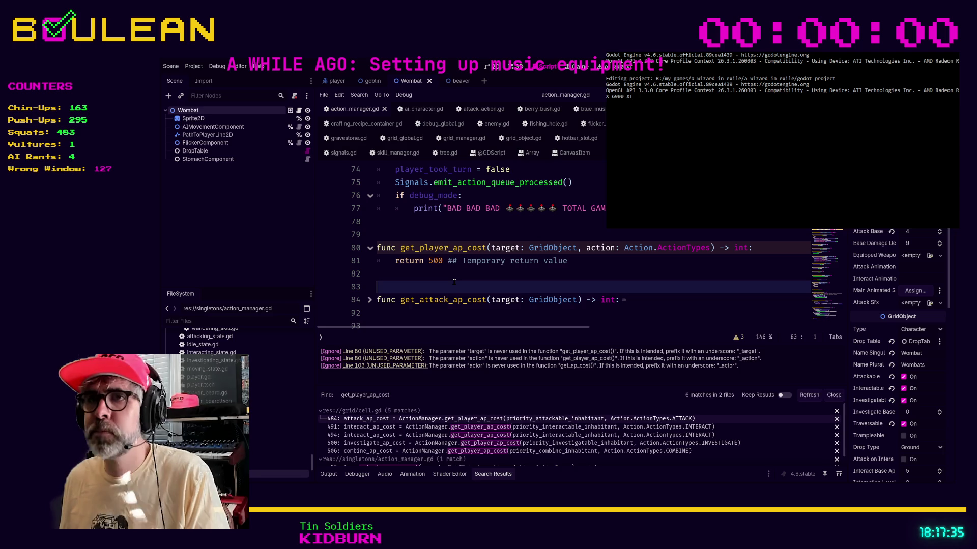
{"action": "key", "text": "F5"}
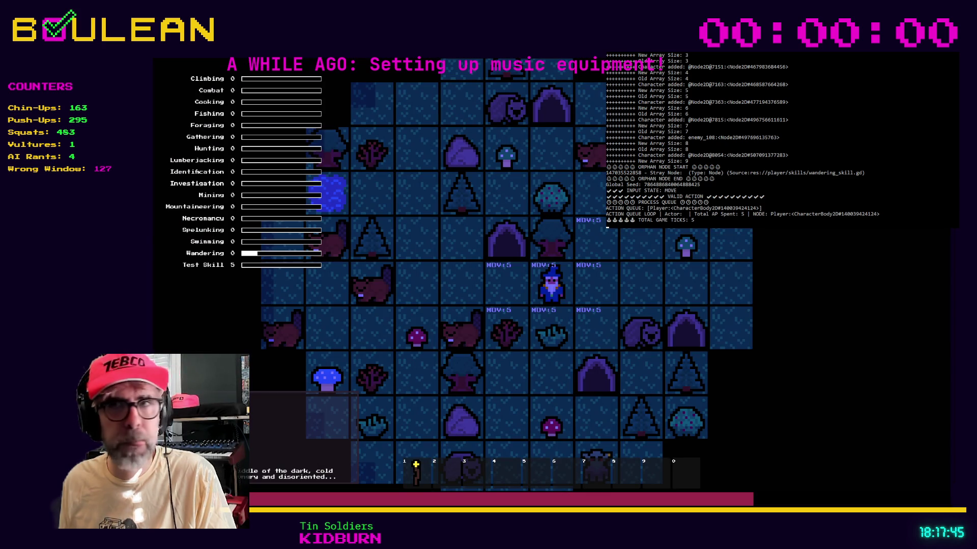
- Walk the wizard right and up, then switch to attack mode and hit the cat above repeatedly
{"action": "key", "text": "Right"}
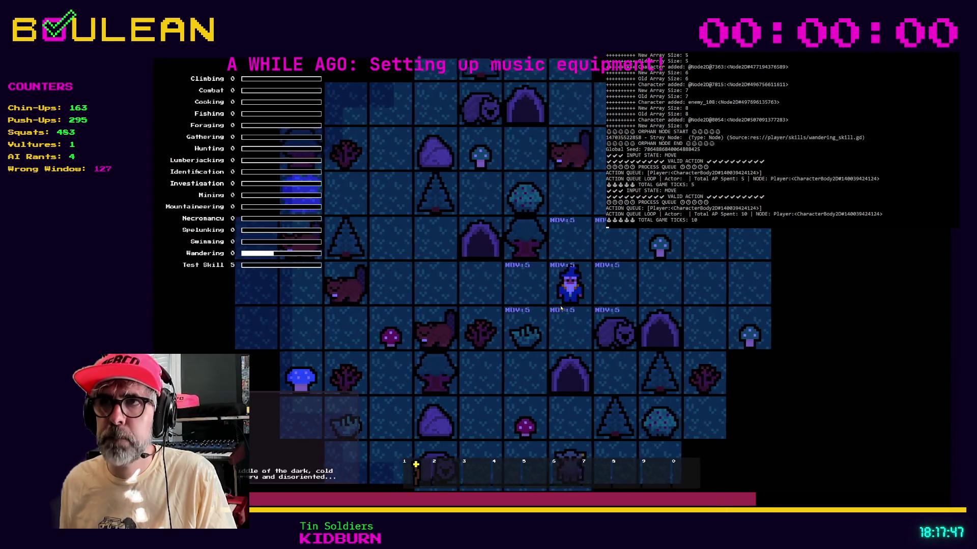
{"action": "key", "text": "Up"}
{"action": "key", "text": "Up"}
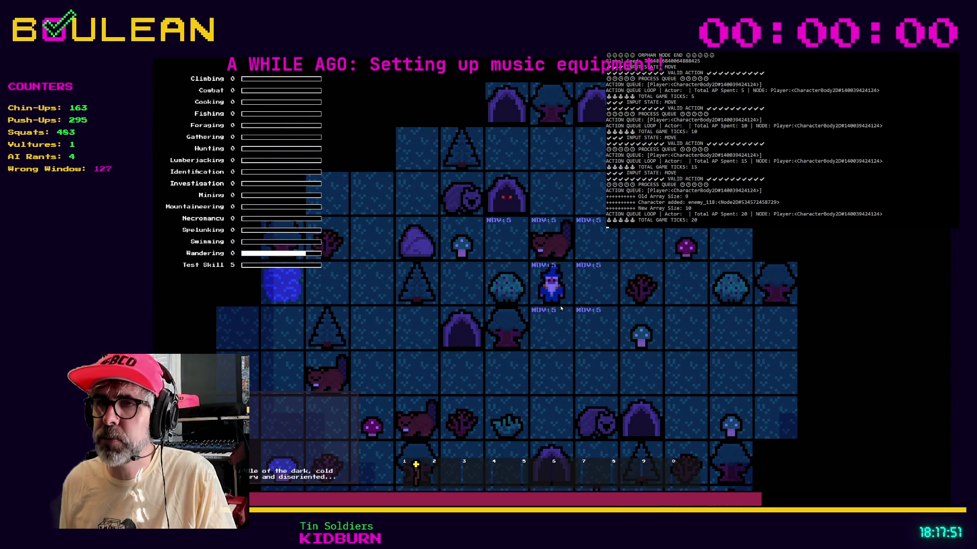
{"action": "key", "text": "a"}
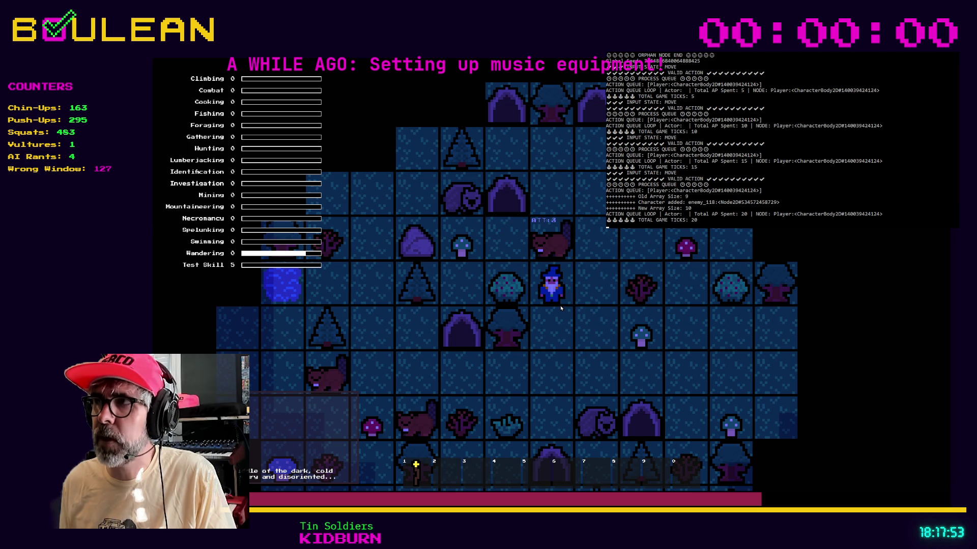
{"action": "key", "text": "Up"}
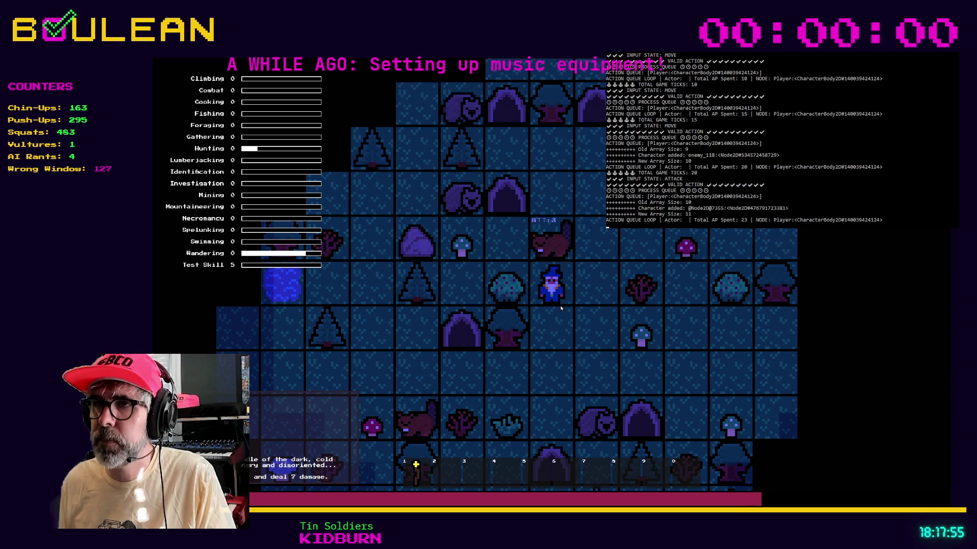
{"action": "key", "text": "Up"}
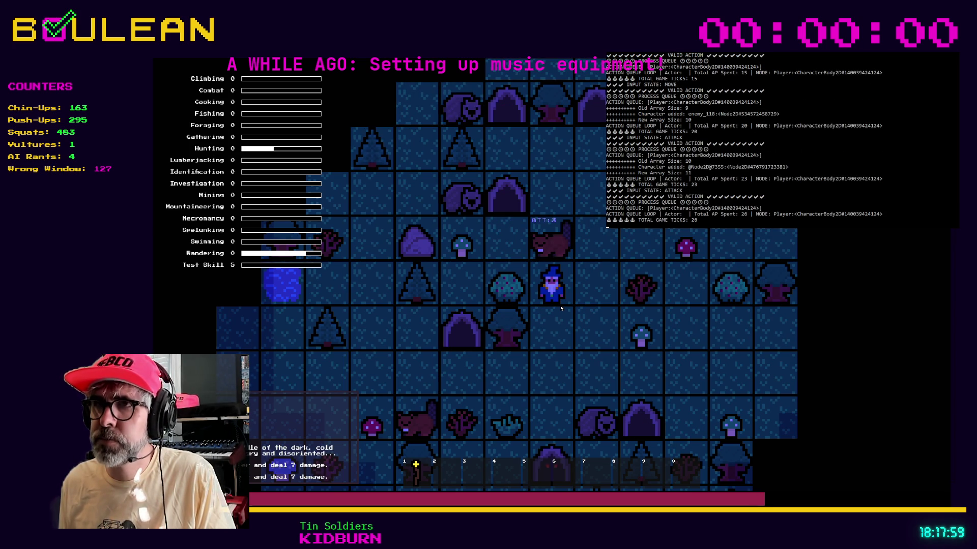
{"action": "key", "text": "Up"}
{"action": "key", "text": "Up"}
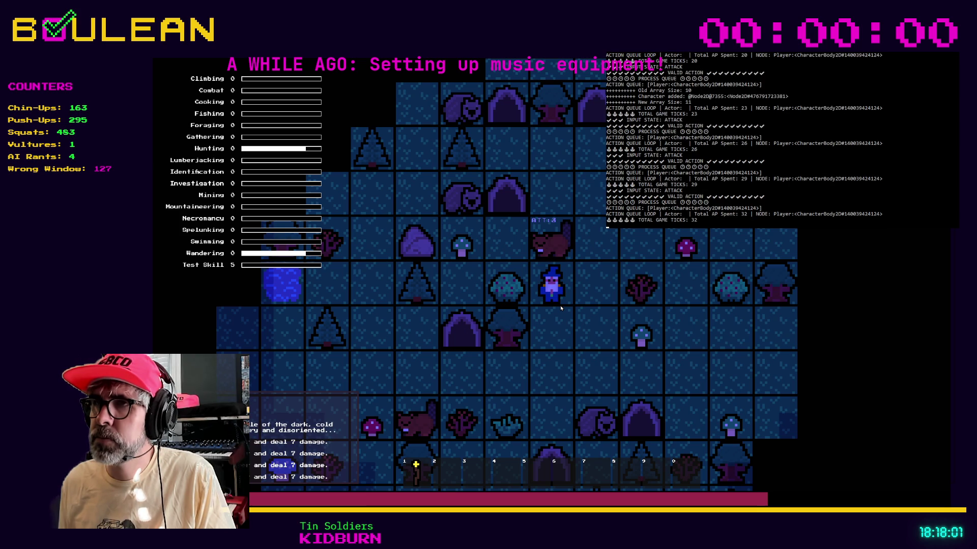
{"action": "key", "text": "Up"}
{"action": "key", "text": "Up"}
{"action": "key", "text": "Up"}
{"action": "key", "text": "Right"}
{"action": "key", "text": "Right"}
{"action": "key", "text": "Up"}
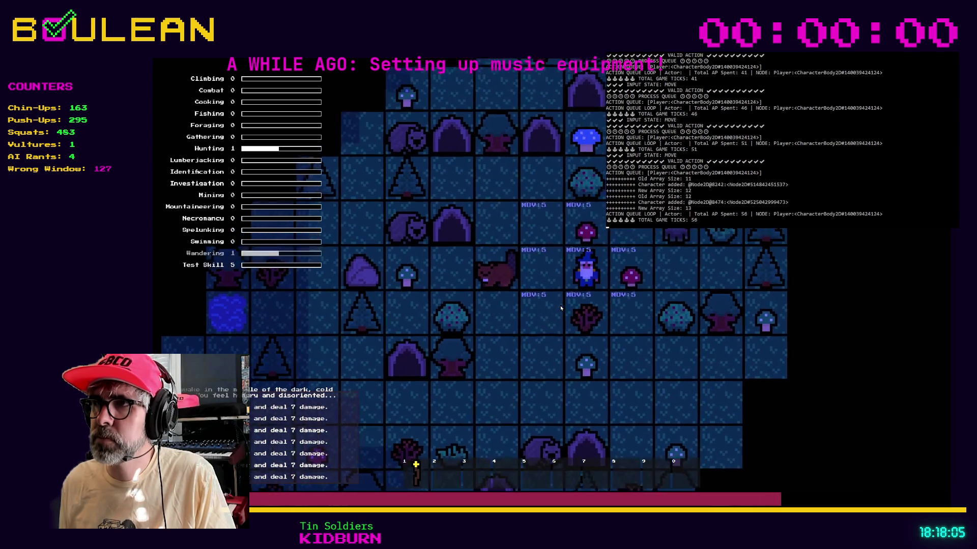
- Move the wizard down beside the goblin and attack it until enemy_118 dies
{"action": "key", "text": "Down"}
{"action": "key", "text": "Right"}
{"action": "key", "text": "Right"}
{"action": "key", "text": "Right"}
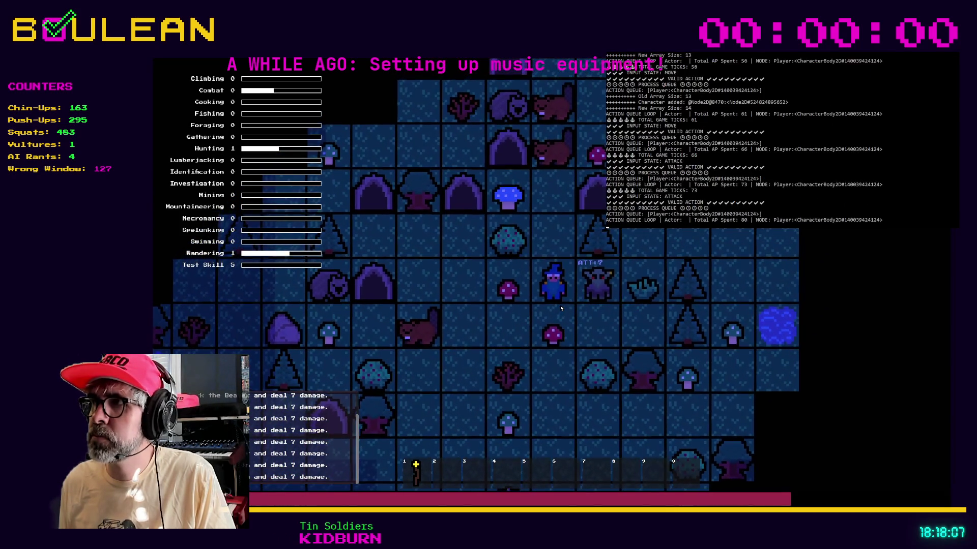
{"action": "key", "text": "Right"}
{"action": "key", "text": "Right"}
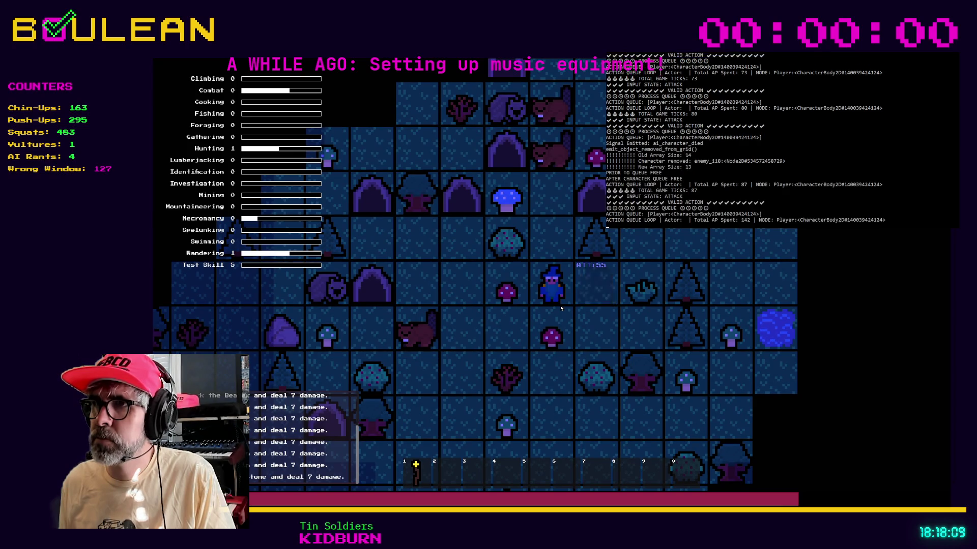
{"action": "key", "text": "Right"}
{"action": "key", "text": "Right"}
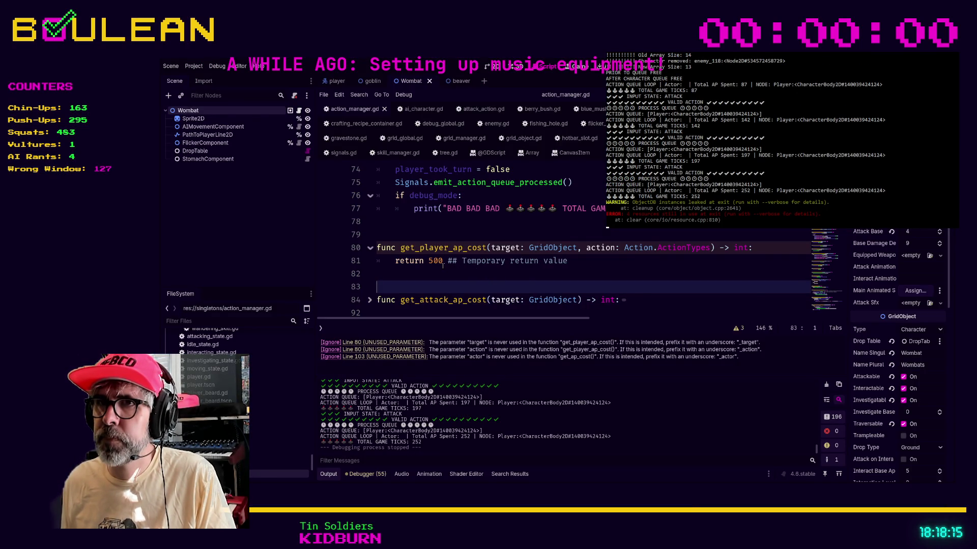
- Remove the added zeros on line 81 so get_player_ap_cost returns 5 again
{"action": "left_click", "coordinate": [427, 269]}
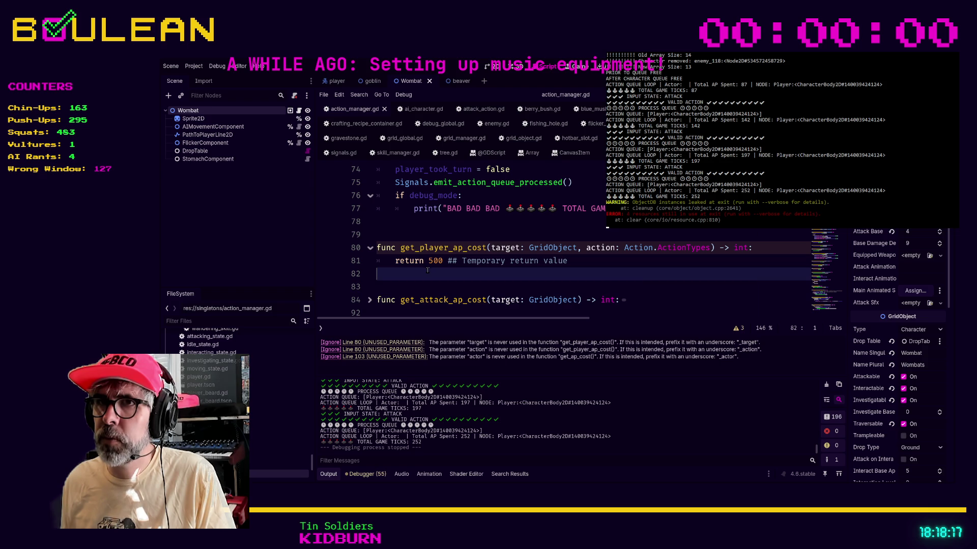
{"action": "left_click_drag", "start_coordinate": [427, 270], "coordinate": [373, 254]}
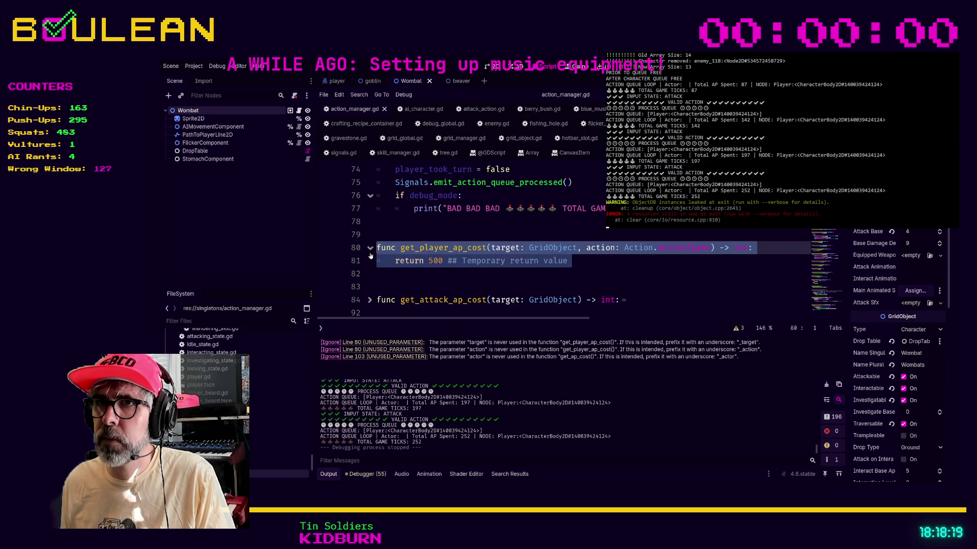
{"action": "left_click", "coordinate": [444, 261]}
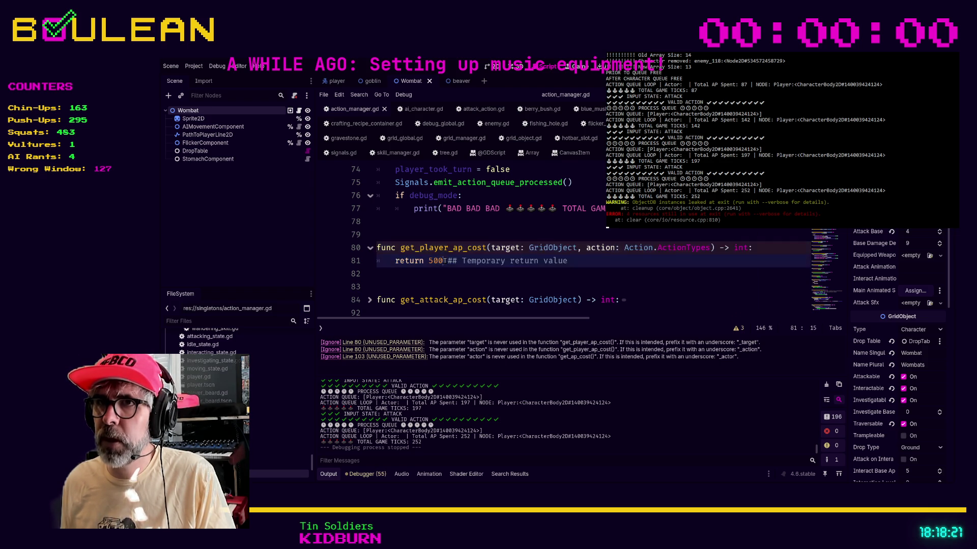
{"action": "key", "text": "BackSpace"}
{"action": "key", "text": "BackSpace"}
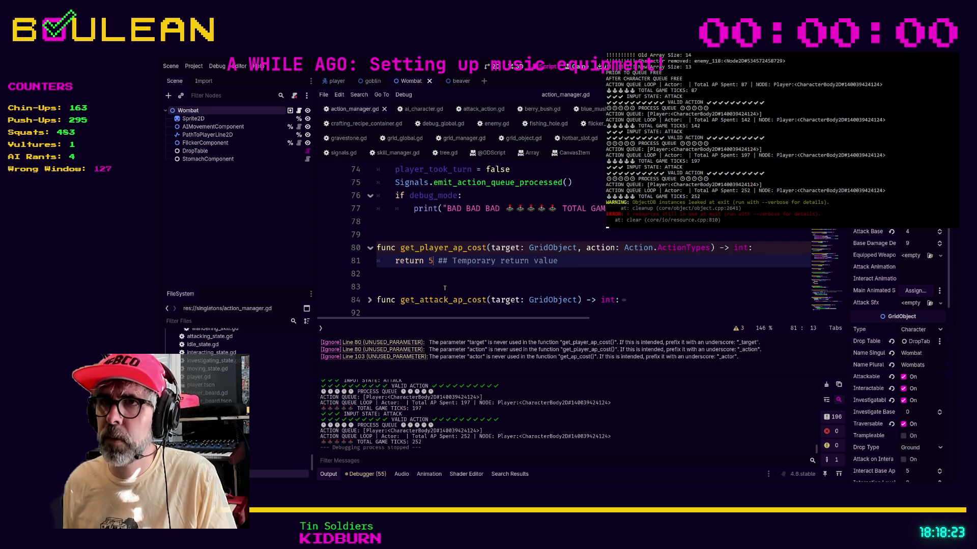
{"action": "left_click", "coordinate": [431, 275]}
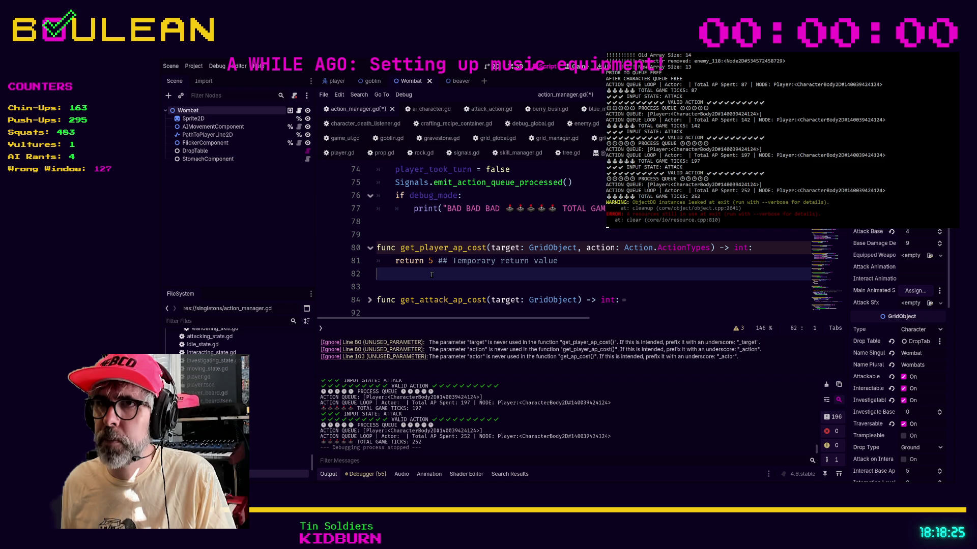
- Comment out lines 80–81 of get_player_ap_cost with Ctrl+K, then uncomment them again
{"action": "left_click_drag", "start_coordinate": [431, 275], "coordinate": [358, 251]}
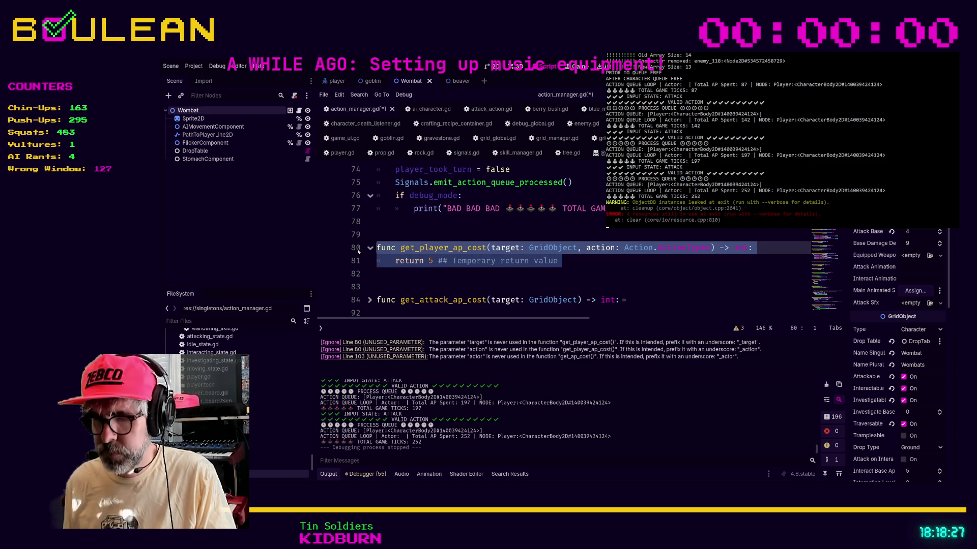
{"action": "key", "text": "ctrl+k"}
{"action": "left_click", "coordinate": [435, 280]}
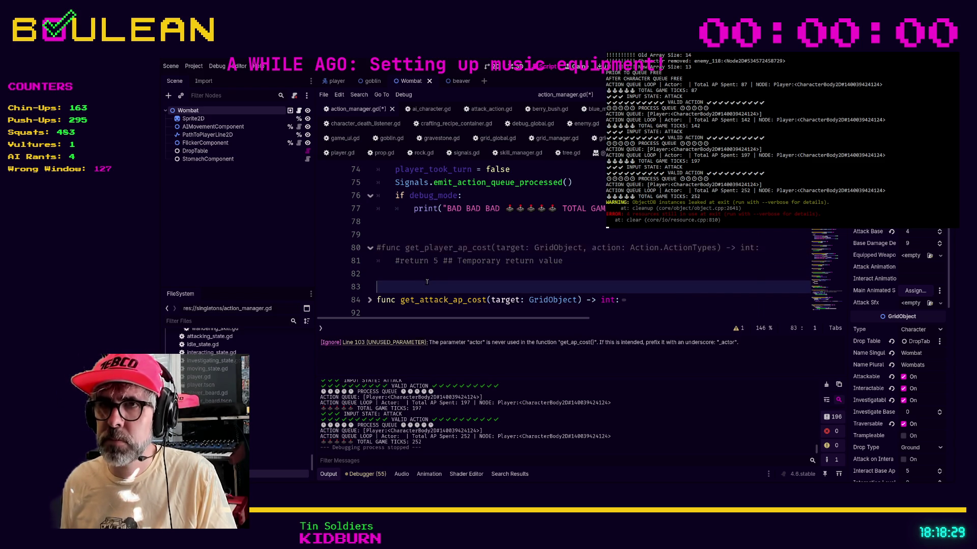
{"action": "left_click_drag", "start_coordinate": [400, 262], "coordinate": [361, 255]}
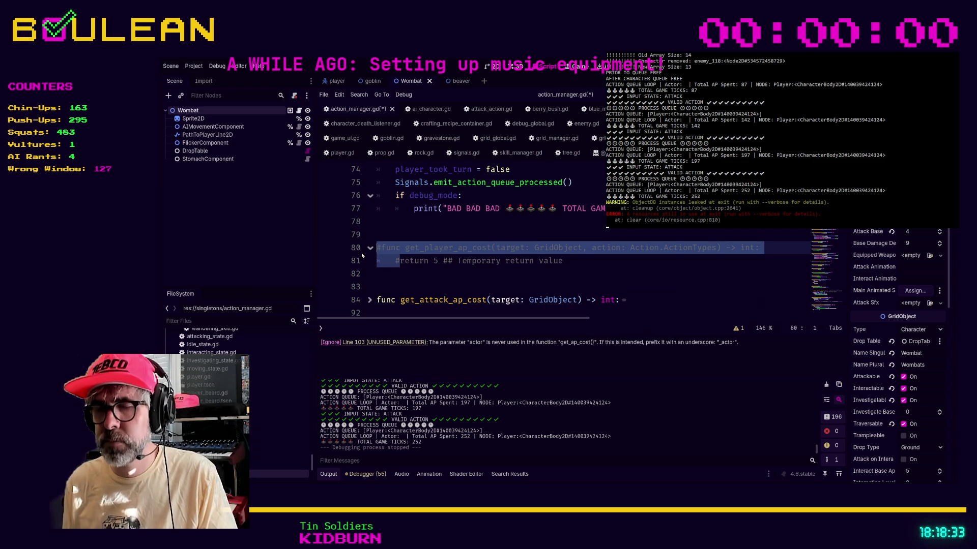
{"action": "key", "text": "ctrl+k"}
{"action": "key", "text": "Down"}
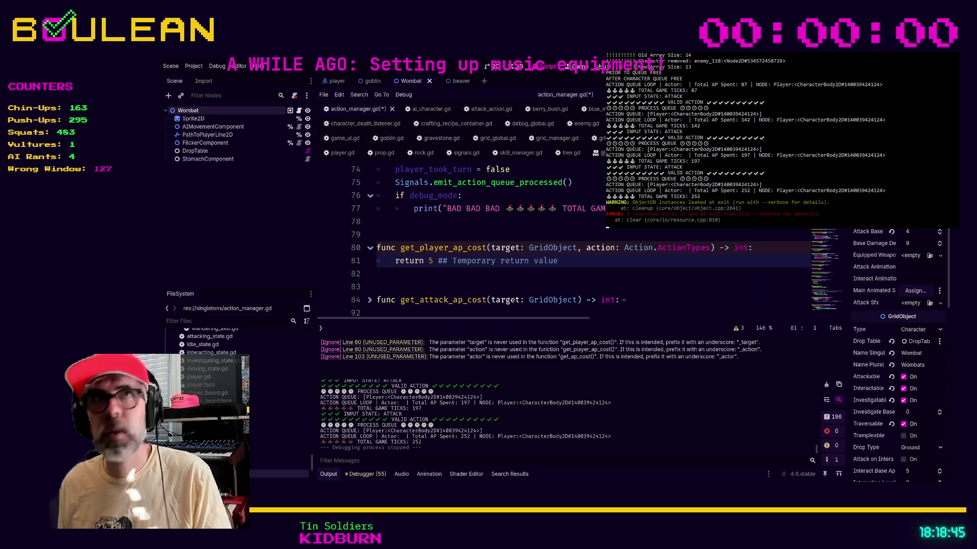
{"action": "scroll", "coordinate": [898, 356], "scroll_direction": "down", "scroll_amount": 2}
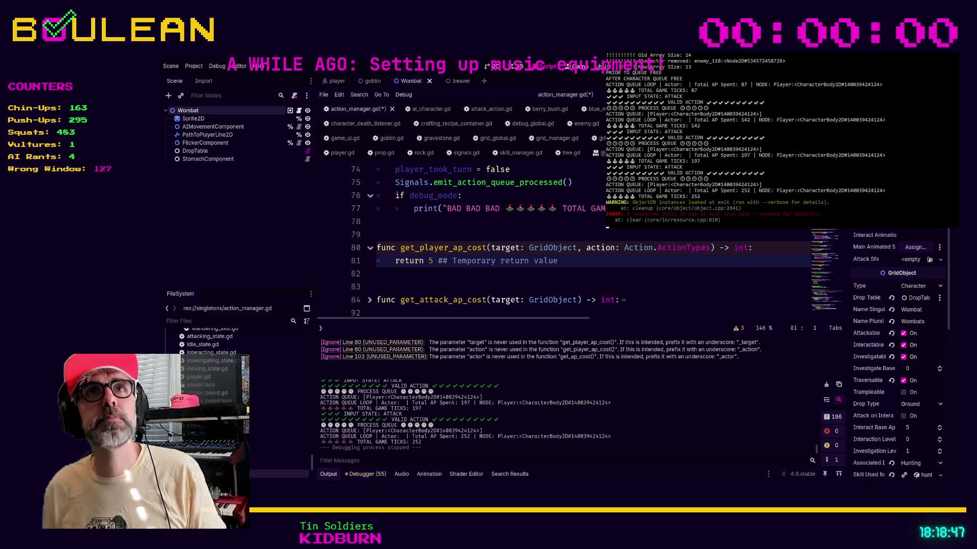
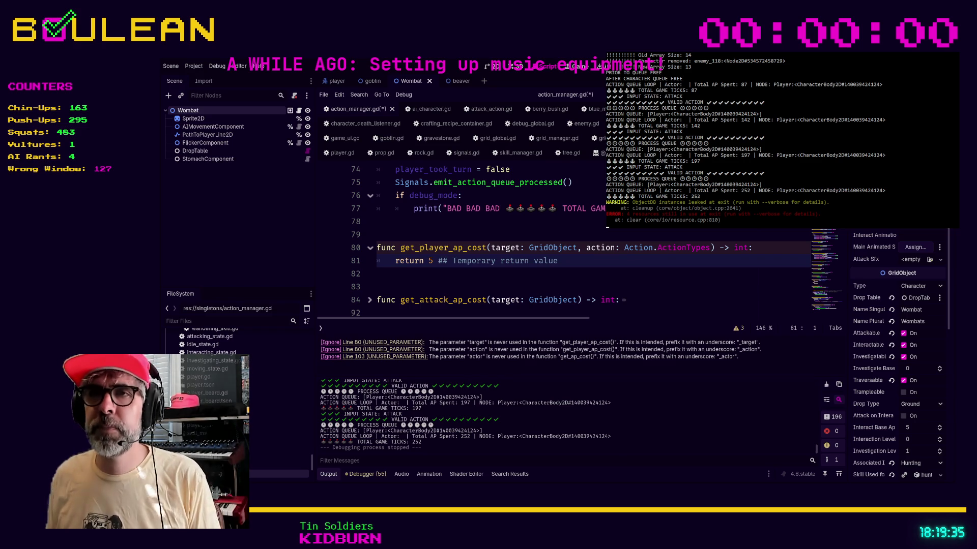
- Select lines 80–81, the get_player_ap_cost declaration and its temporary return 5 line
{"action": "left_click", "coordinate": [569, 260]}
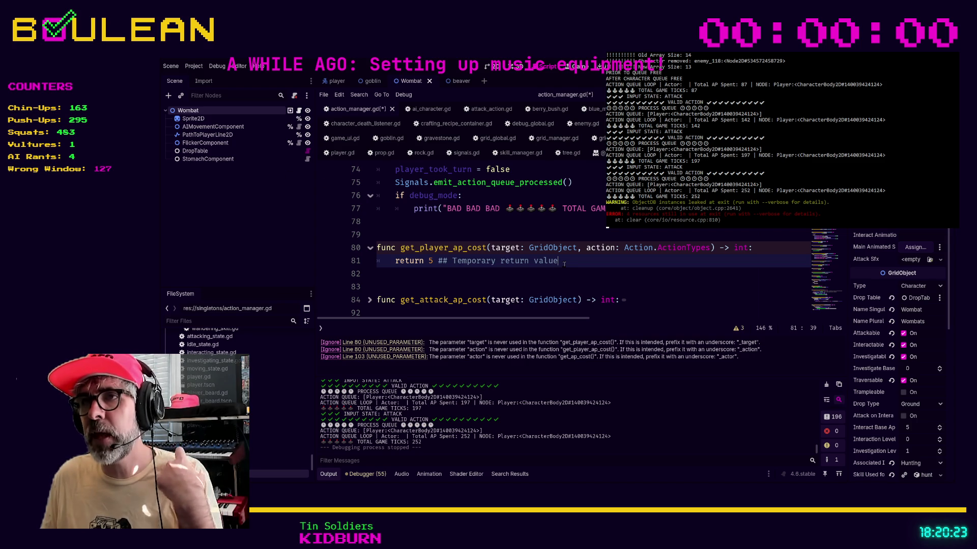
{"action": "left_click_drag", "start_coordinate": [571, 261], "coordinate": [376, 248]}
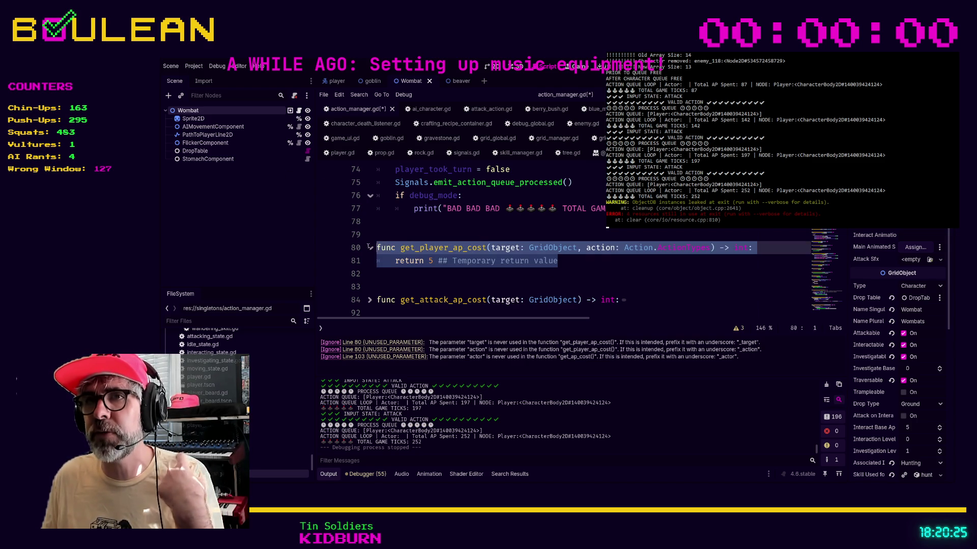